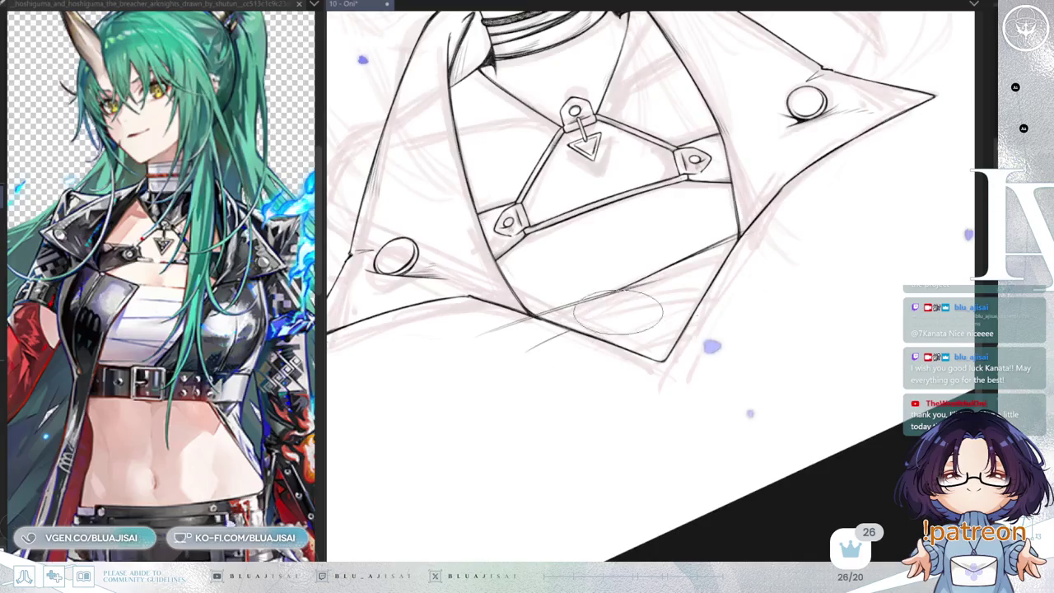
- Ink two long hem strokes below the chest harness, rotating the canvas to follow the hem
drag(533, 346, 729, 292)
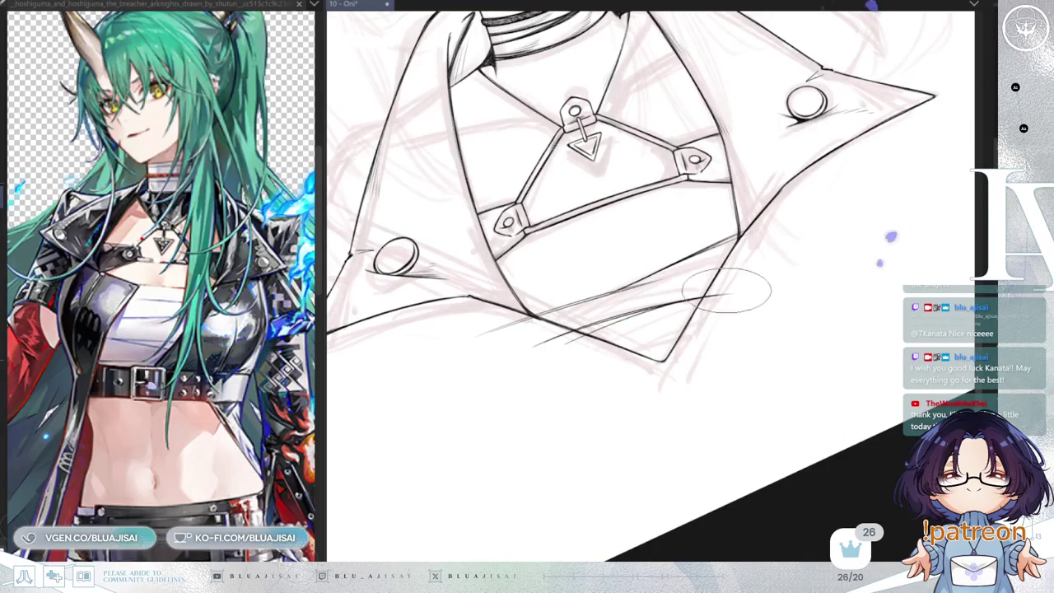
mouse_move(560, 338)
mouse_down()
mouse_move(723, 292)
mouse_move(582, 391)
mouse_up()
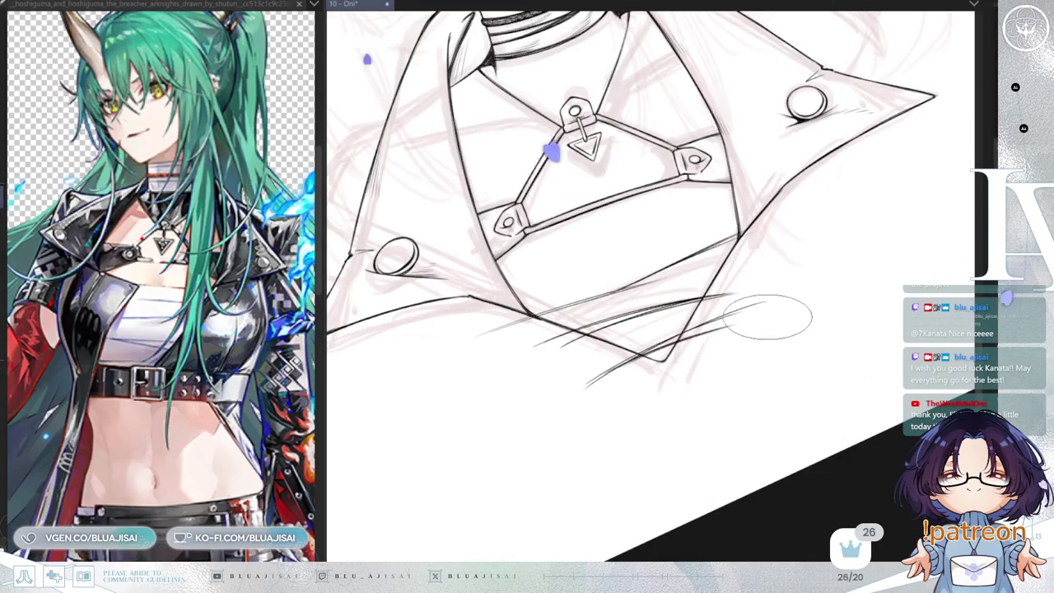
scroll(747, 303, up, 2)
scroll(743, 306, up, 1)
scroll(741, 306, up, 1)
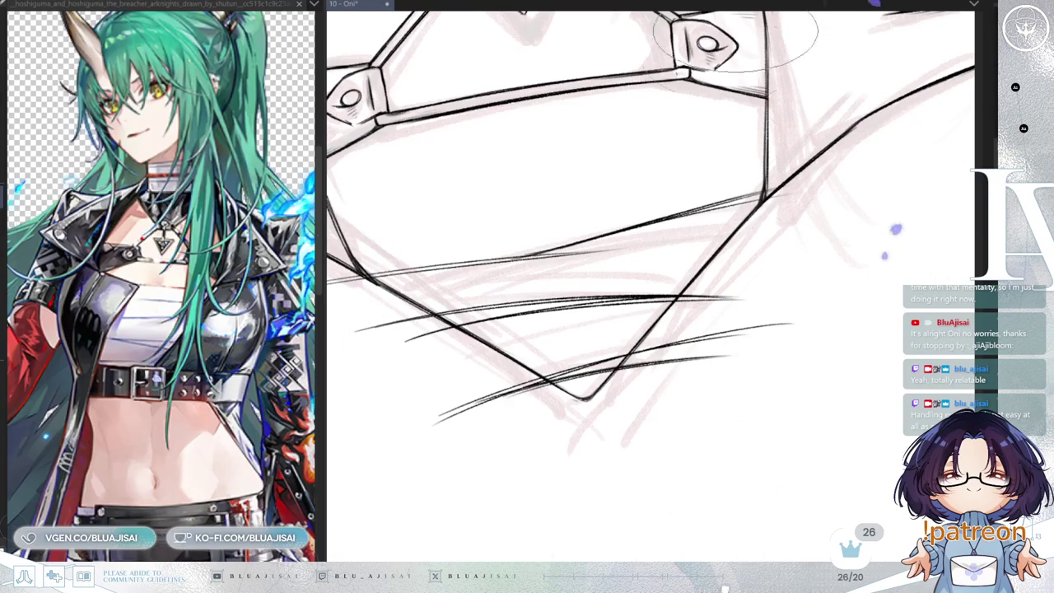
drag(683, 188, 461, 350)
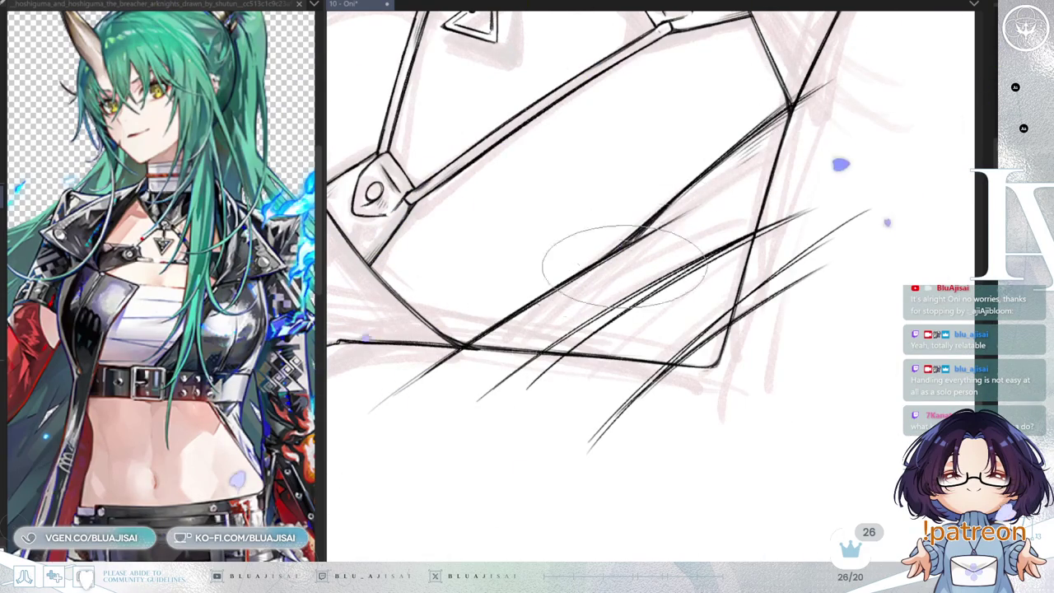
key(Delete)
key(Delete)
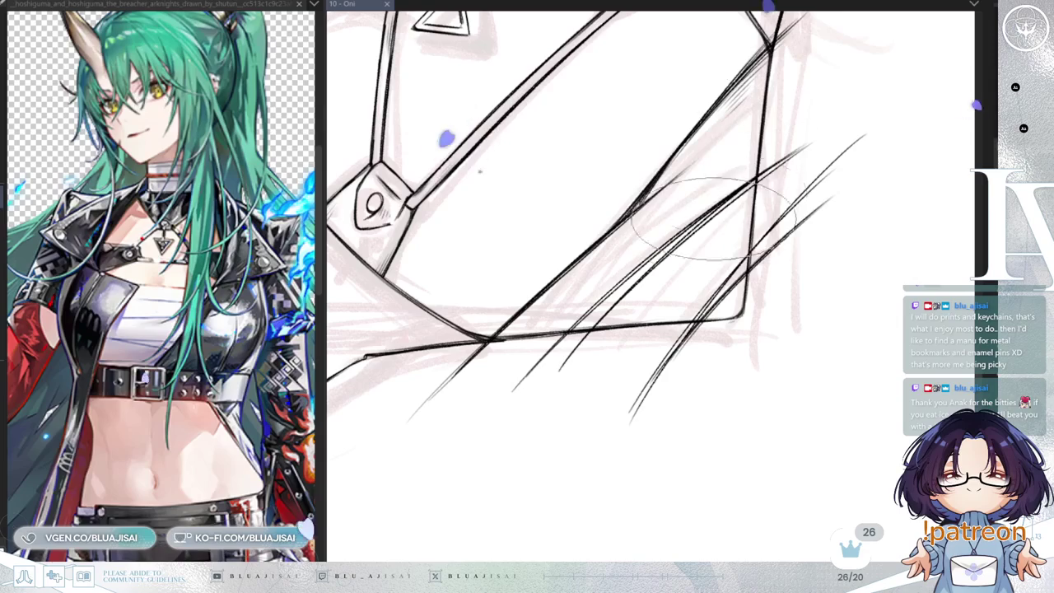
- Add hatching along the lower hem, its inner corner and the diagonal jacket edge
drag(741, 82, 724, 107)
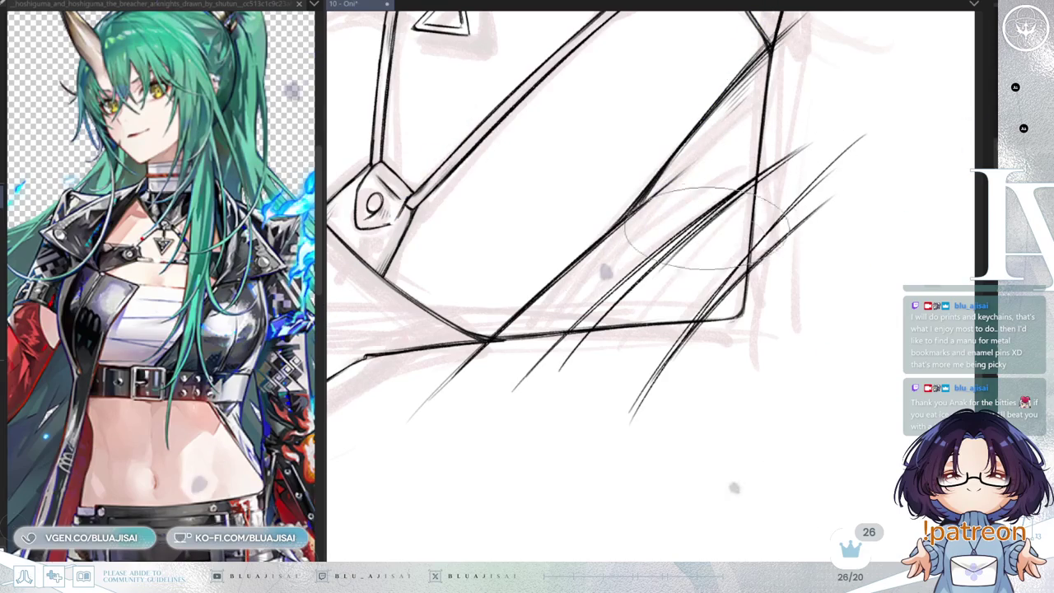
drag(679, 251, 659, 284)
drag(728, 297, 709, 325)
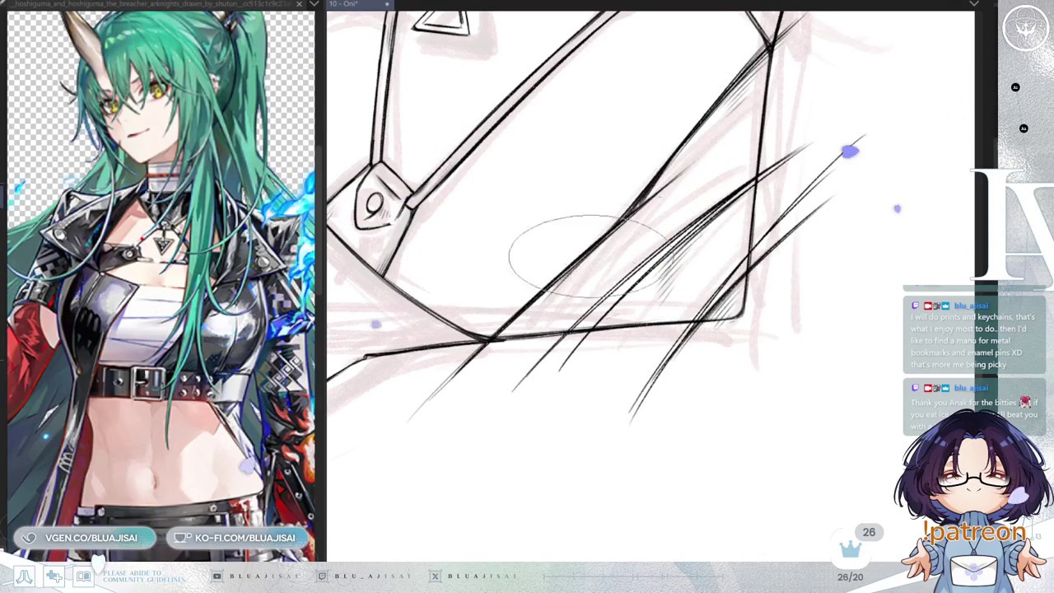
drag(593, 279, 568, 303)
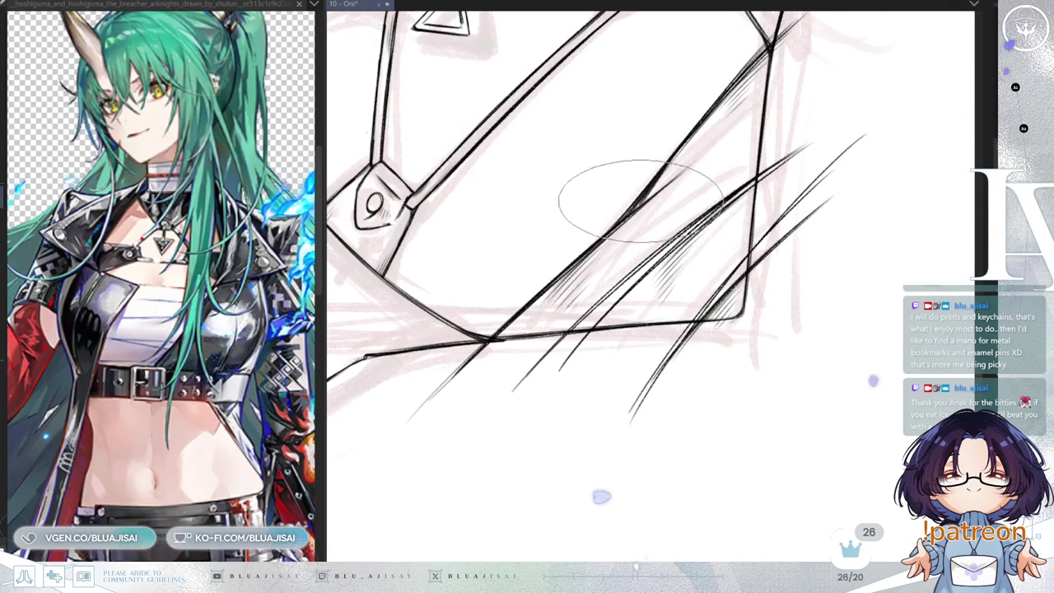
drag(671, 173, 651, 197)
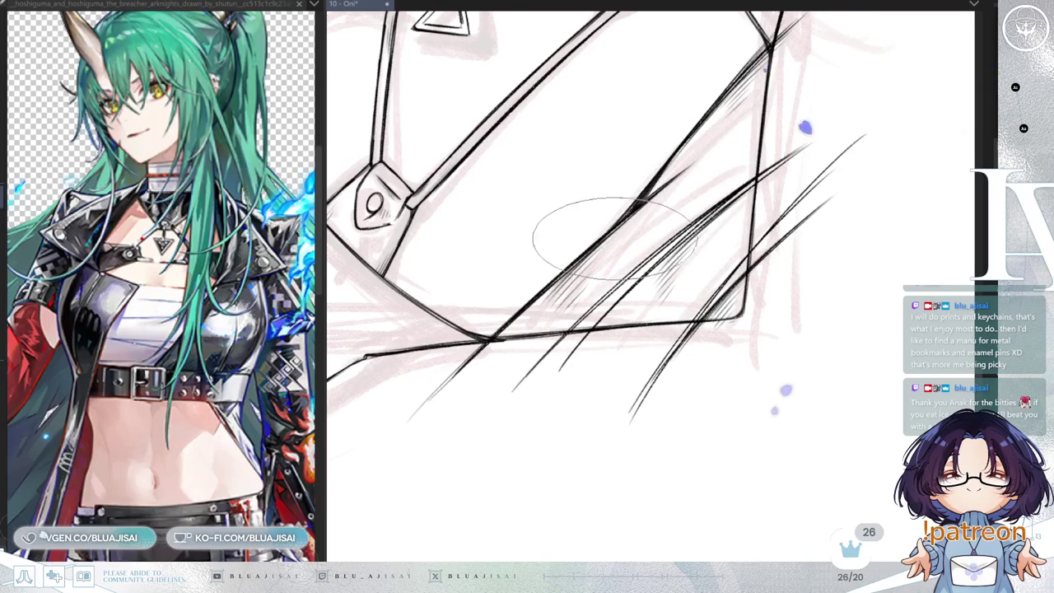
drag(626, 304, 706, 275)
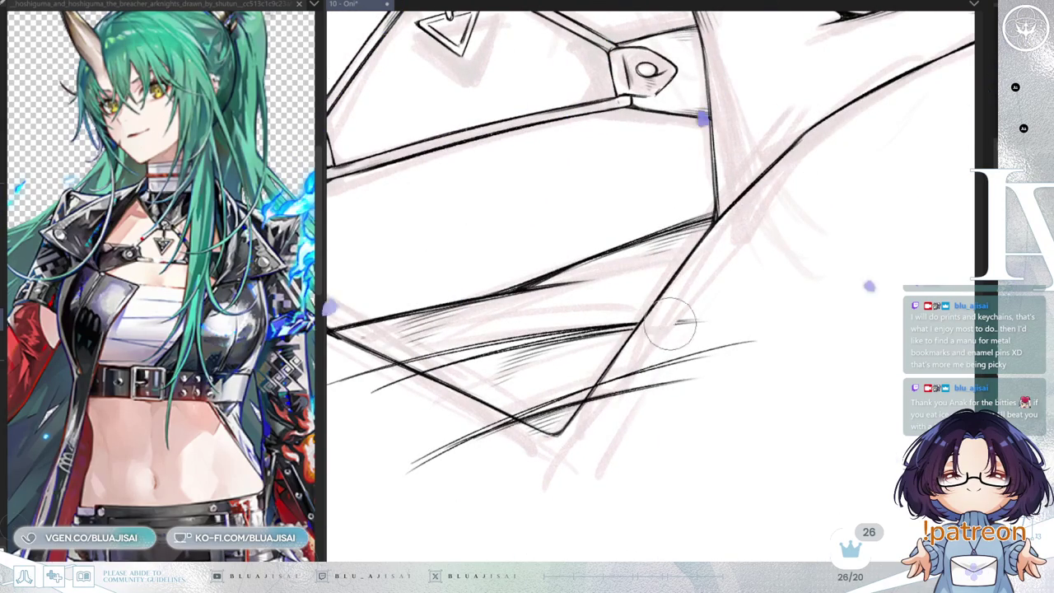
- Erase the overshooting stroke ends at the hem's bottom corner and return the view upright
mouse_move(607, 401)
mouse_down()
mouse_move(607, 383)
mouse_move(666, 353)
mouse_move(701, 363)
mouse_move(697, 383)
mouse_up()
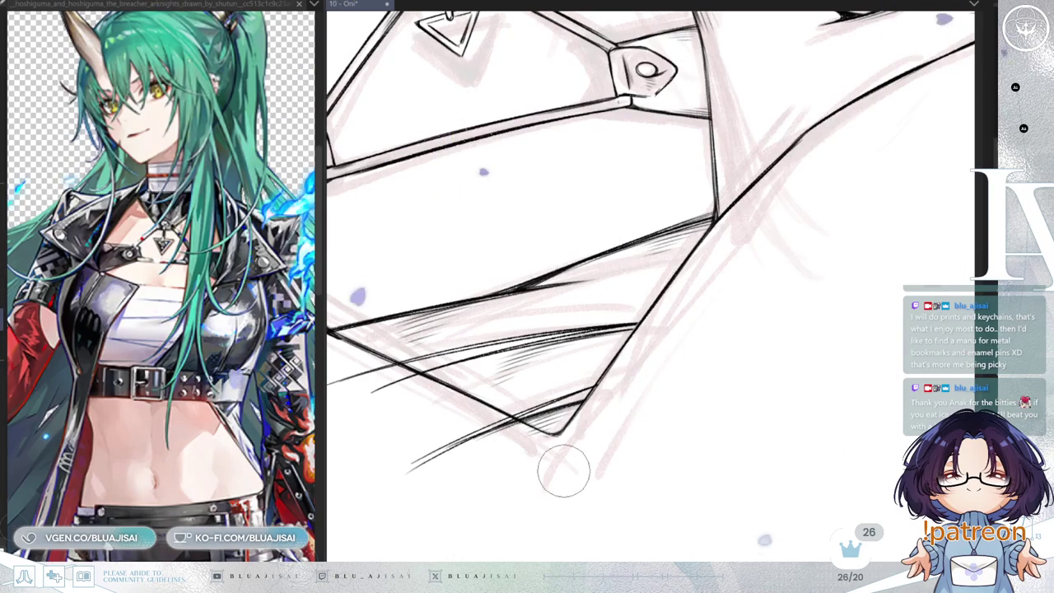
key(h)
key(h)
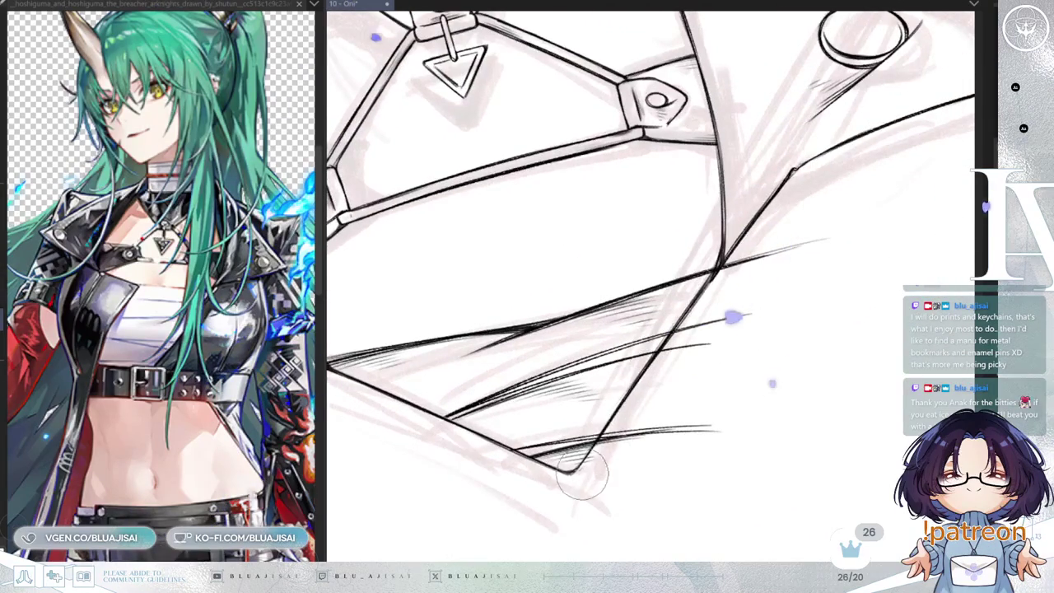
drag(583, 474, 607, 444)
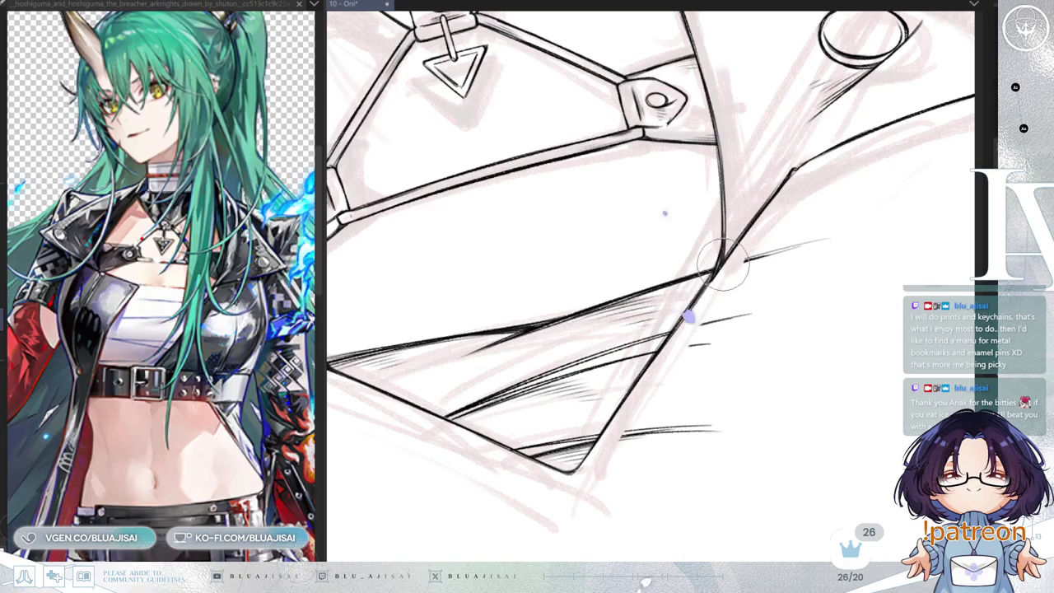
mouse_move(670, 393)
mouse_down()
mouse_move(647, 435)
mouse_move(711, 430)
mouse_up()
key(End)
key(Home)
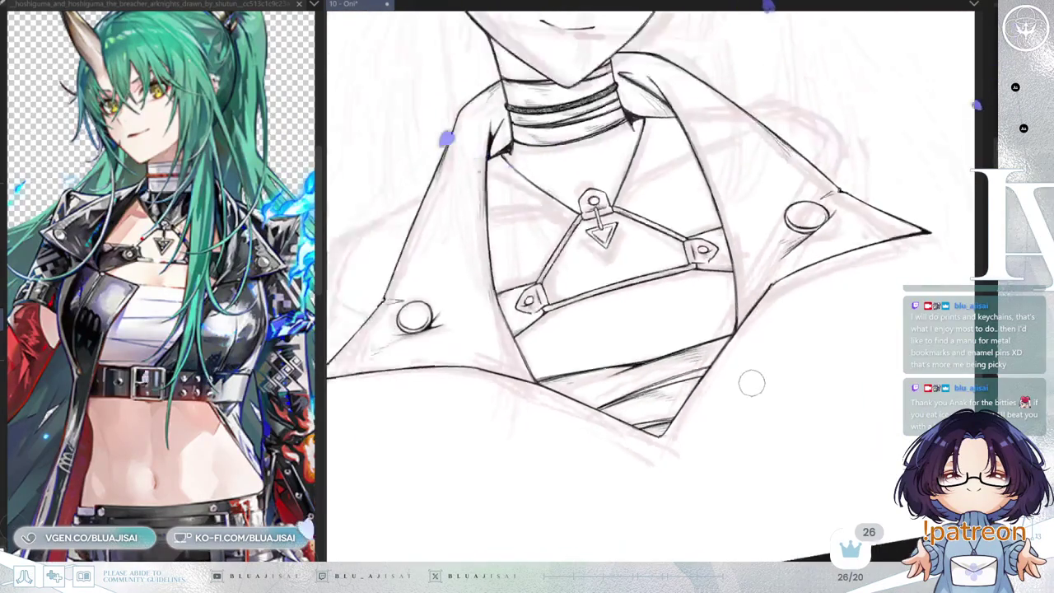
- Mirror and zoom in on the chest, add the hatched centre crease under the harness, then straighten the view
scroll(749, 387, down, 3)
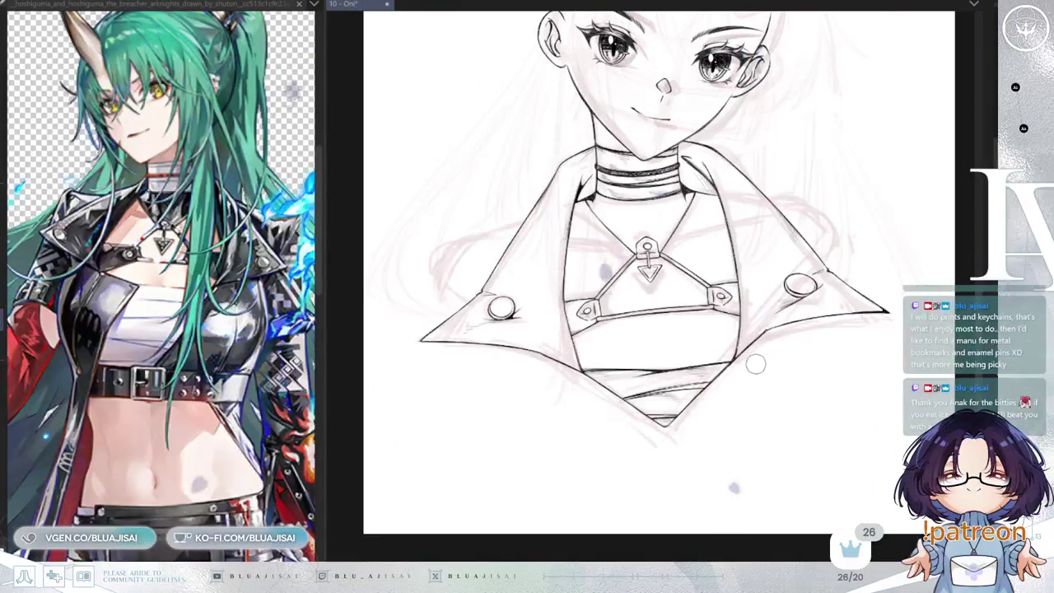
key(Insert)
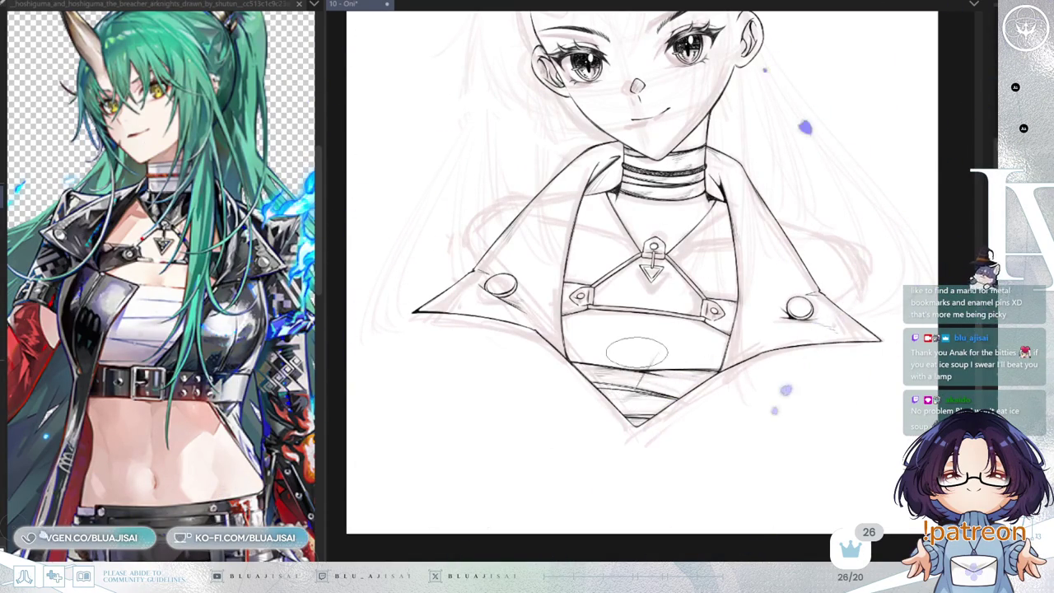
key(ctrl+plus)
key(ctrl+plus)
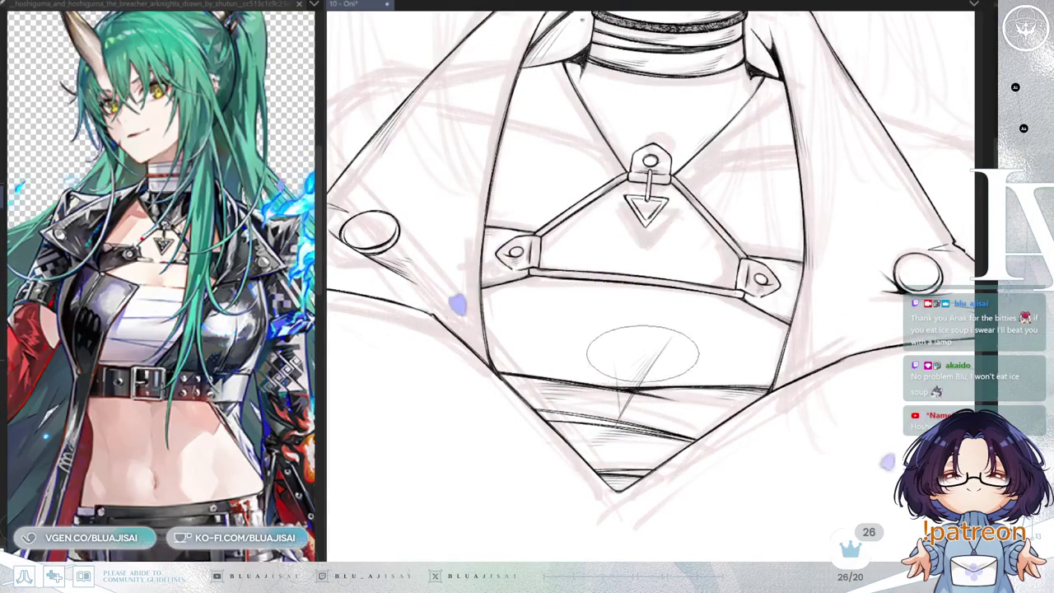
key(Delete)
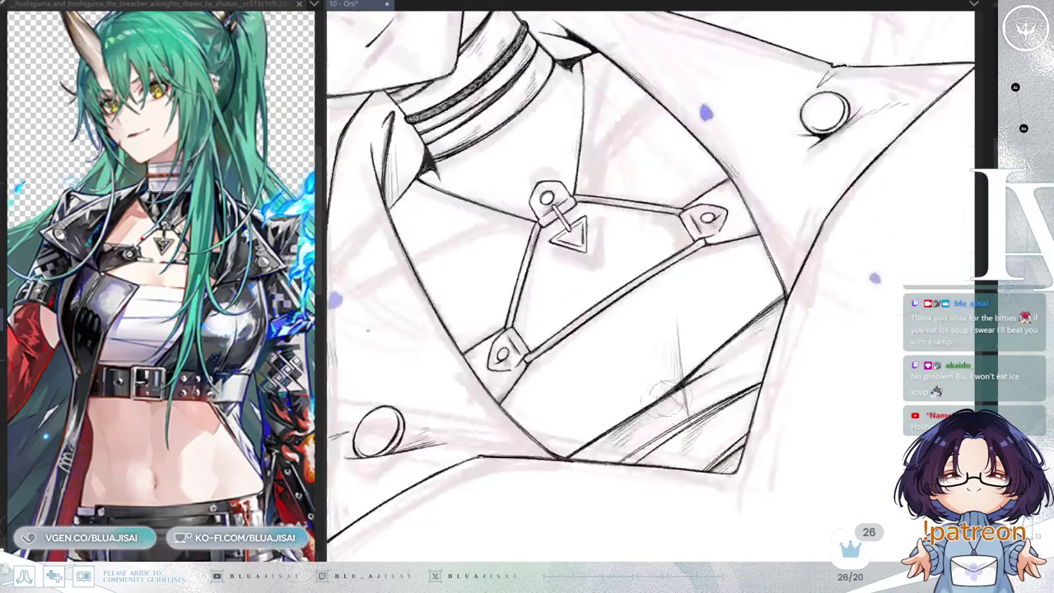
key(End)
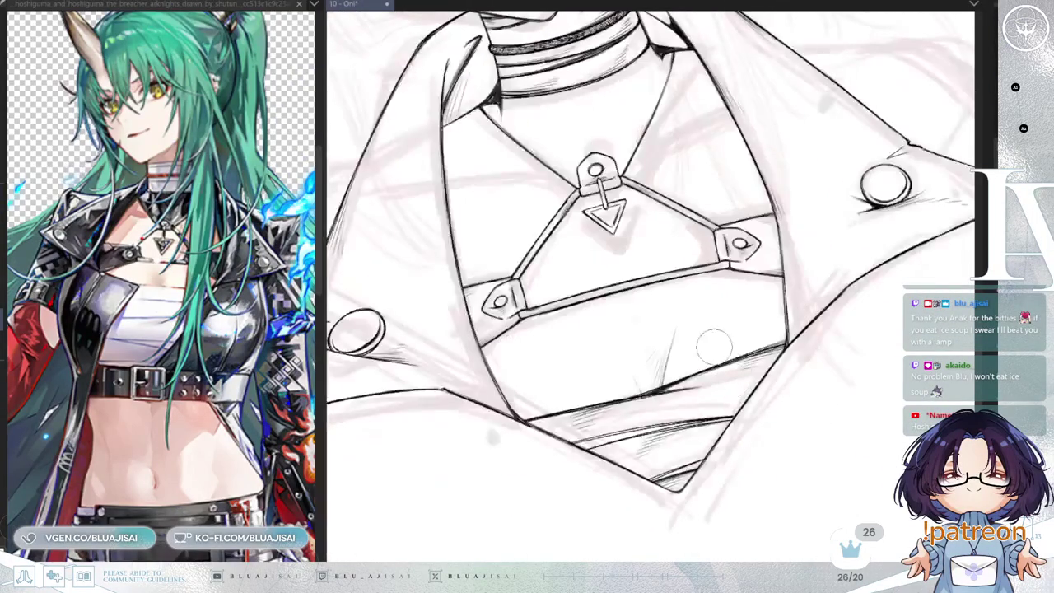
key(ctrl+plus)
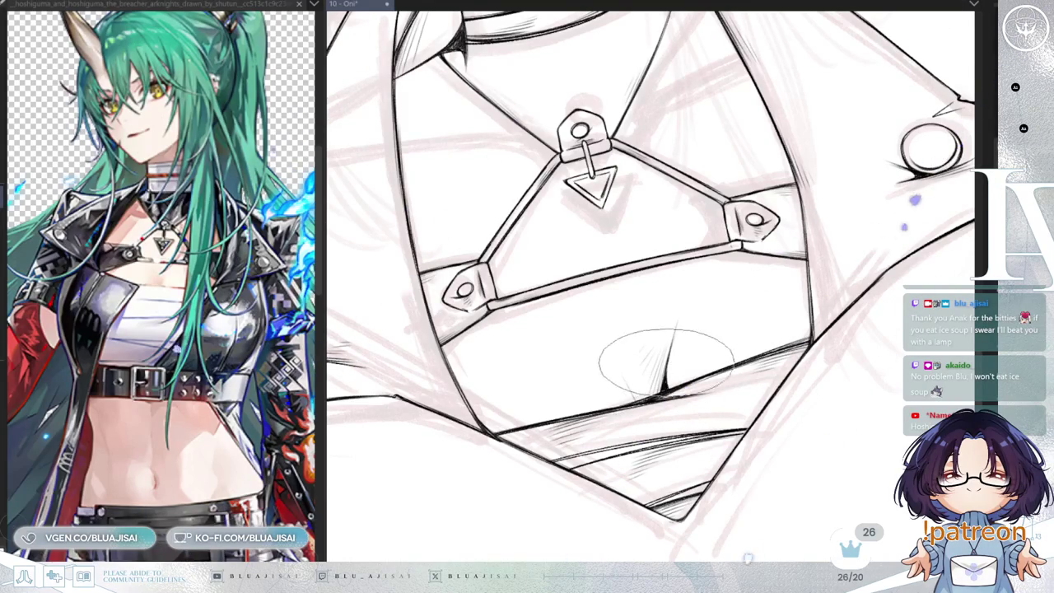
key(End)
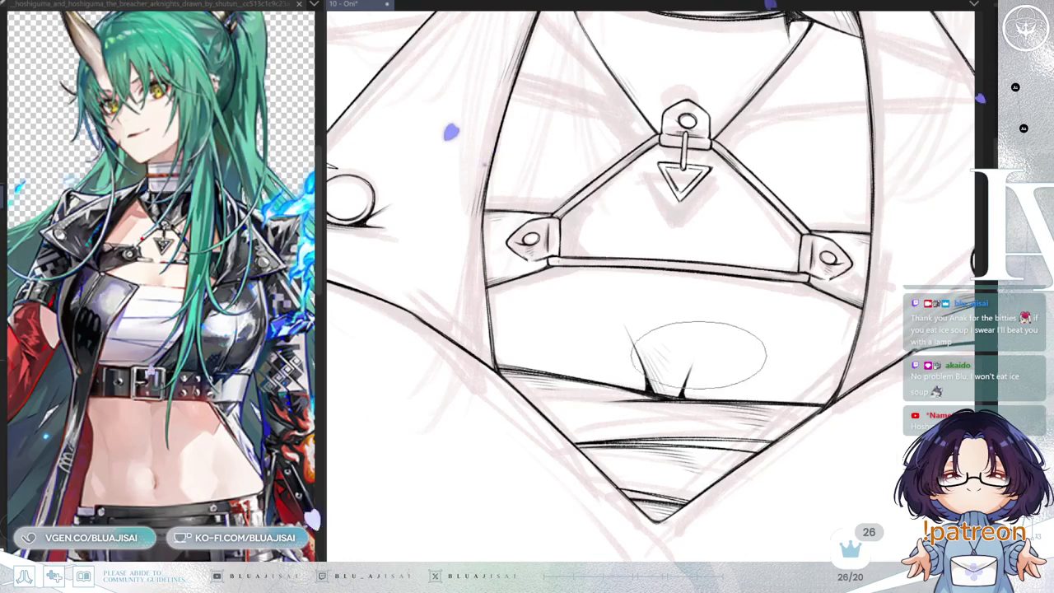
scroll(695, 342, down, 2)
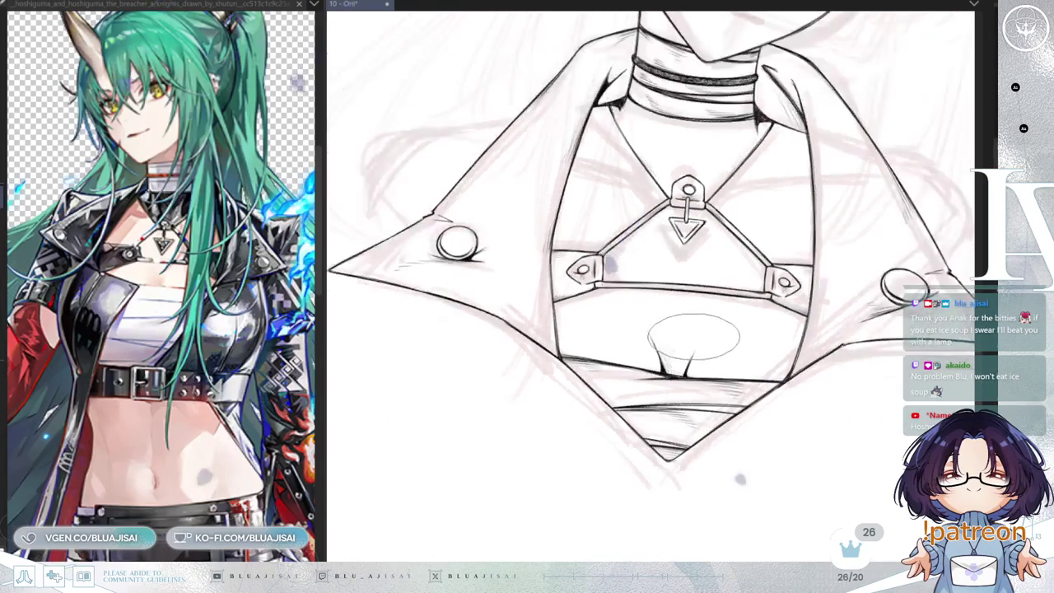
scroll(694, 336, down, 2)
scroll(689, 339, down, 2)
key(Home)
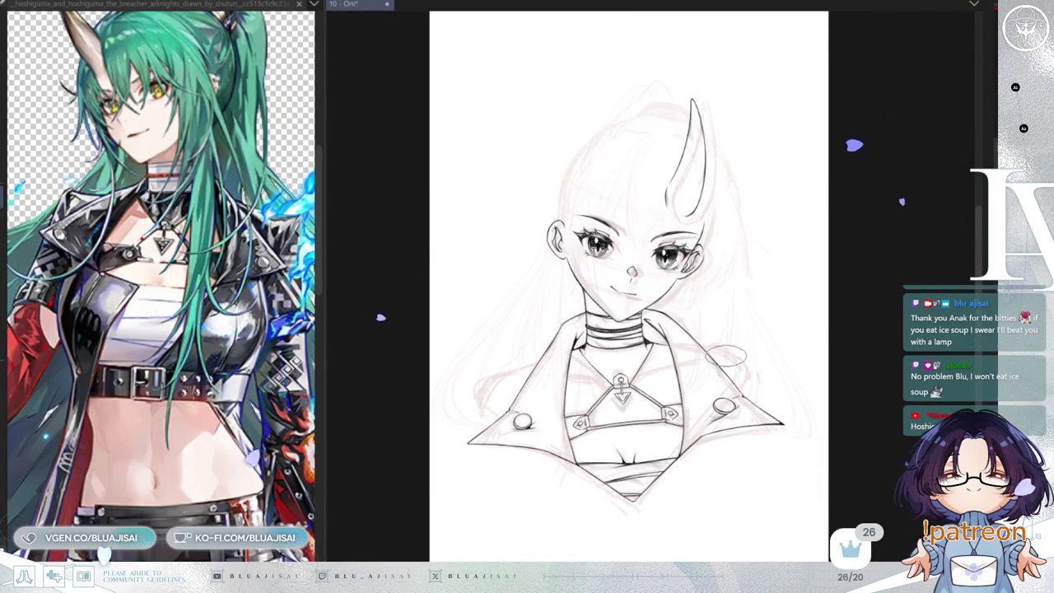
- Flip the view back to normal, then rotate and zoom toward the face to review the line art
key(h)
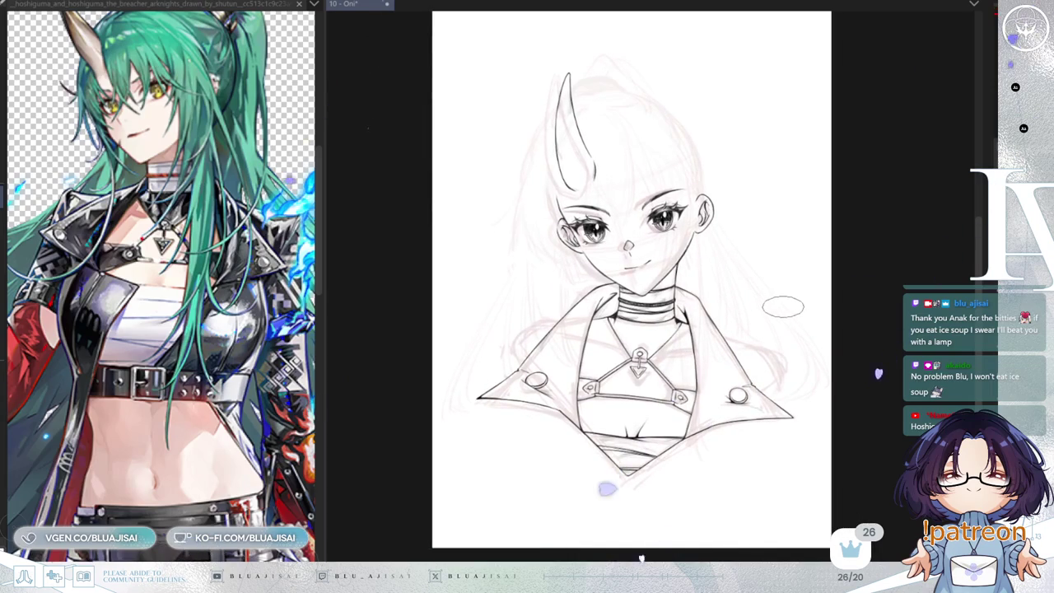
mouse_move(821, 457)
mouse_down()
mouse_move(759, 202)
mouse_move(554, 509)
mouse_up()
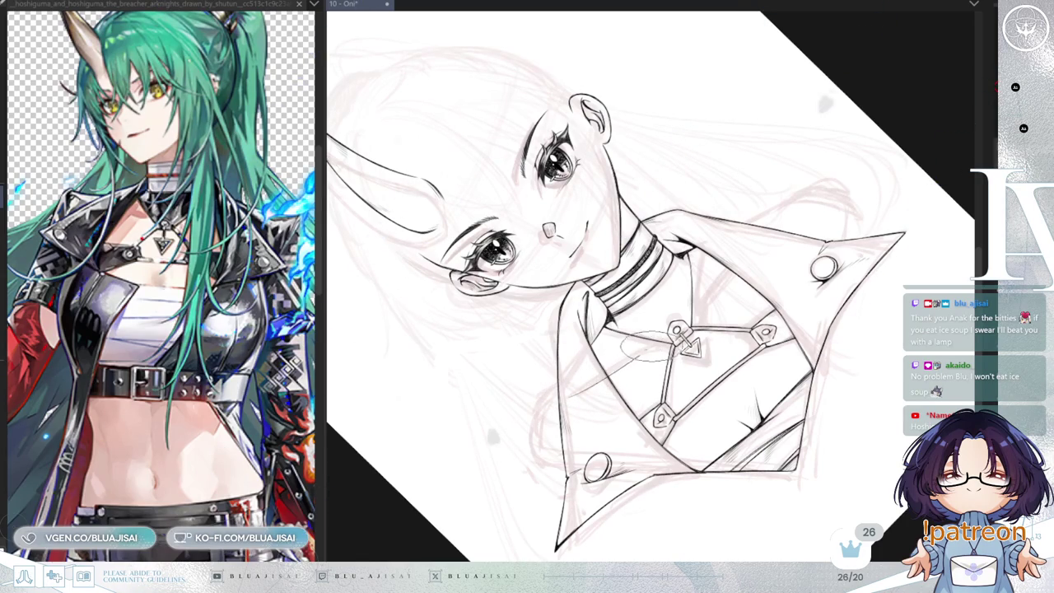
drag(708, 346, 737, 331)
key(End)
key(End)
key(End)
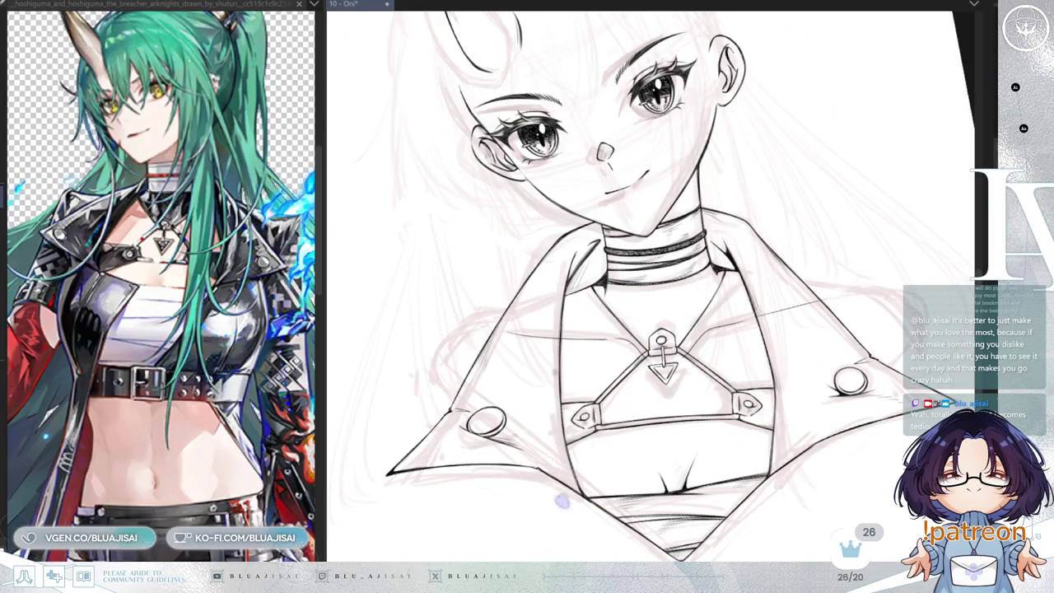
key(End)
key(End)
key(End)
key(End)
scroll(771, 352, up, 2)
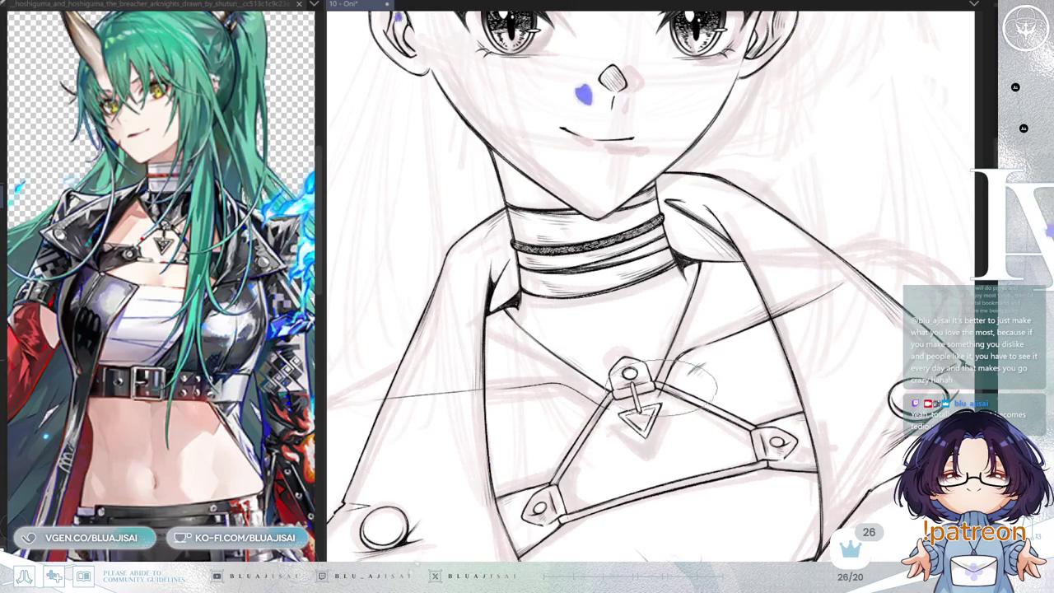
drag(505, 229, 447, 210)
drag(765, 375, 732, 385)
drag(626, 395, 565, 322)
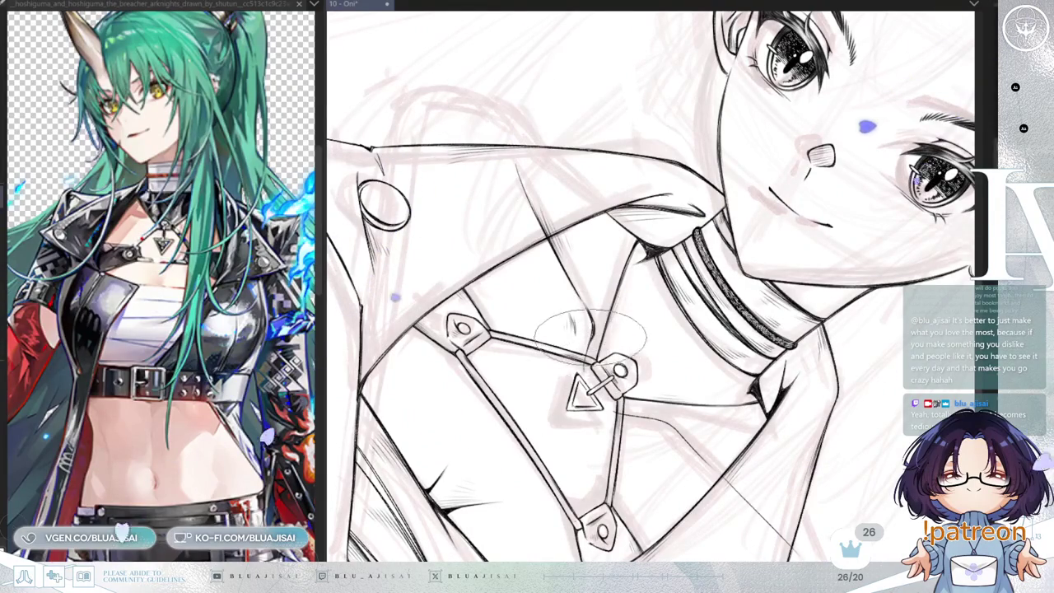
mouse_move(626, 329)
mouse_down()
mouse_move(726, 353)
mouse_move(731, 388)
mouse_up()
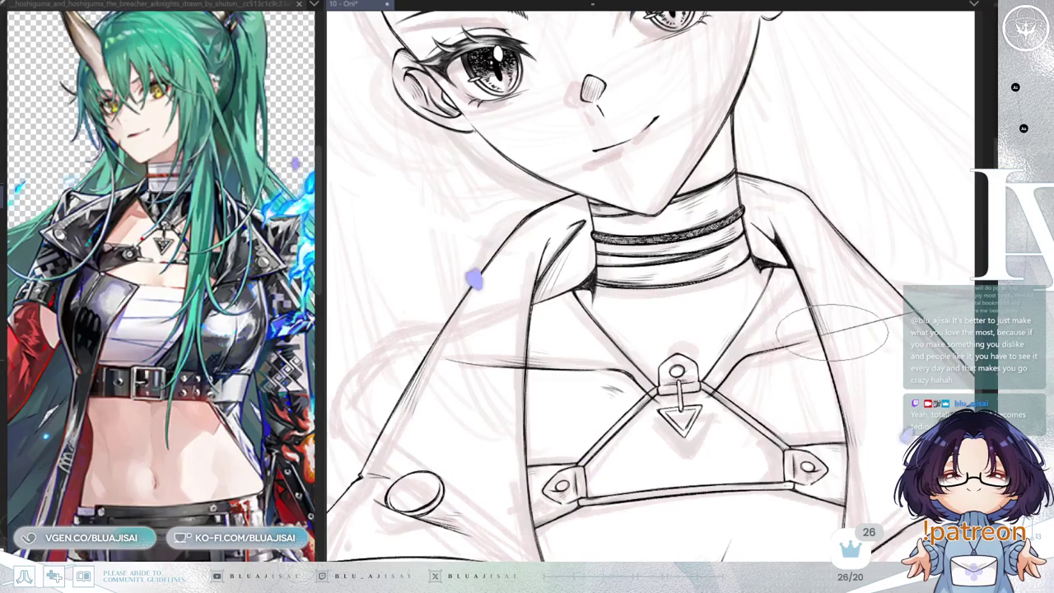
mouse_move(823, 325)
mouse_down()
mouse_move(735, 312)
mouse_move(718, 354)
mouse_up()
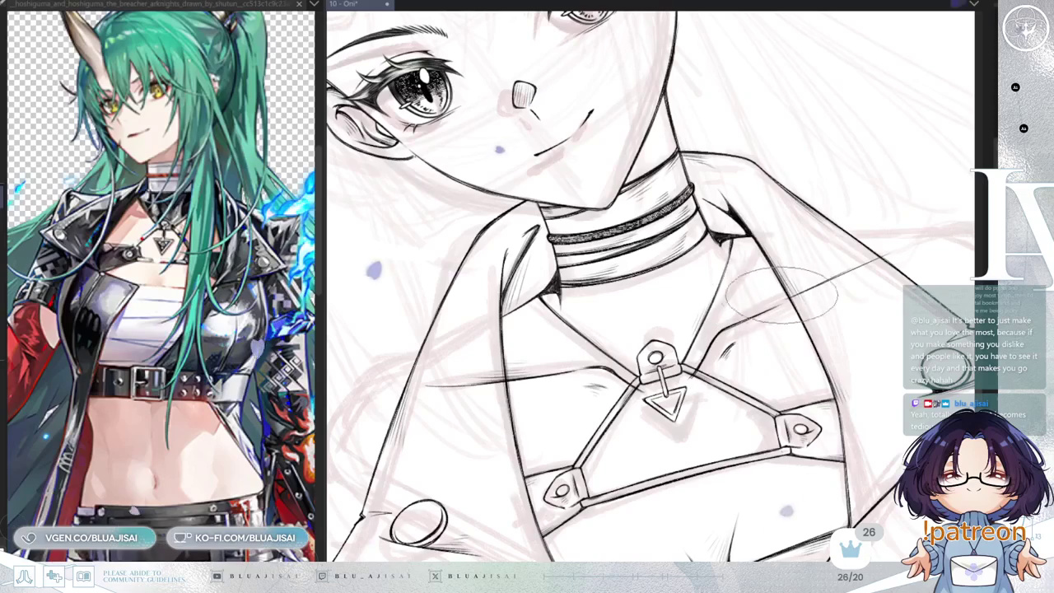
mouse_move(782, 313)
mouse_down()
mouse_move(795, 322)
mouse_move(811, 313)
mouse_up()
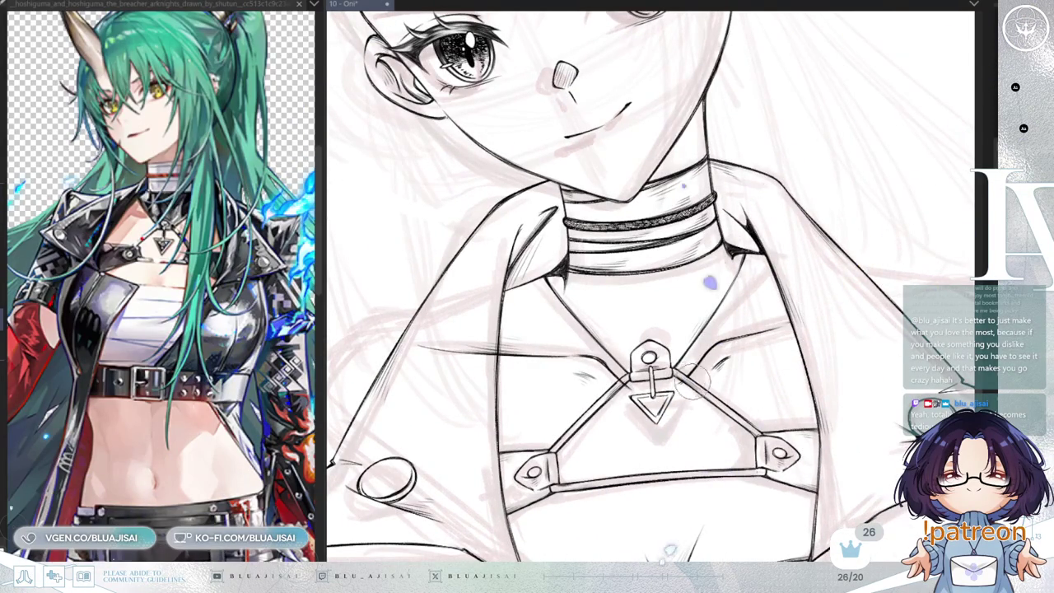
drag(691, 384, 778, 348)
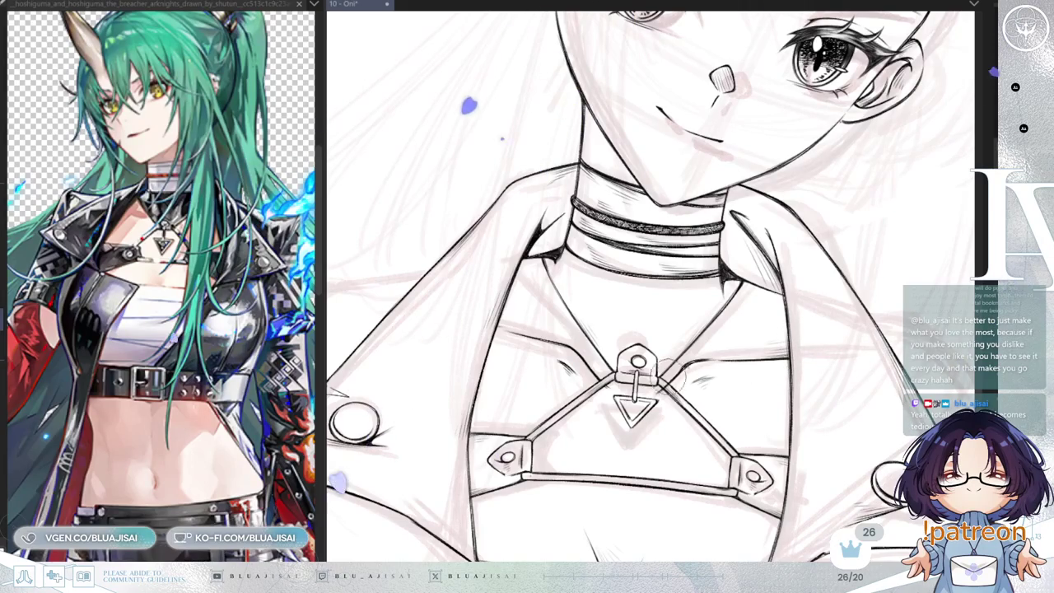
scroll(671, 374, down, 2)
scroll(837, 344, down, 2)
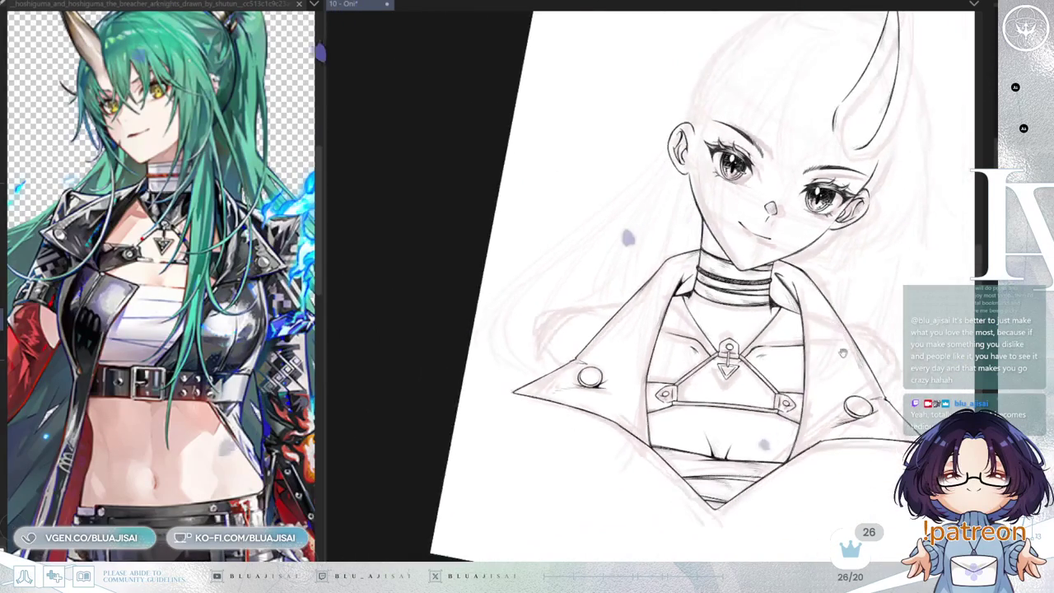
drag(837, 344, 732, 338)
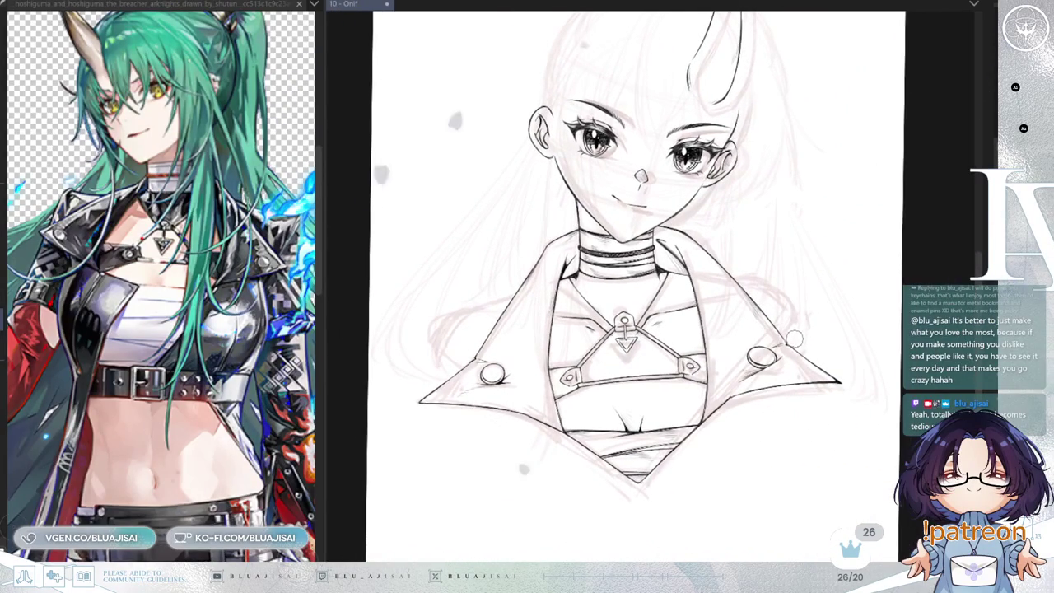
key(h)
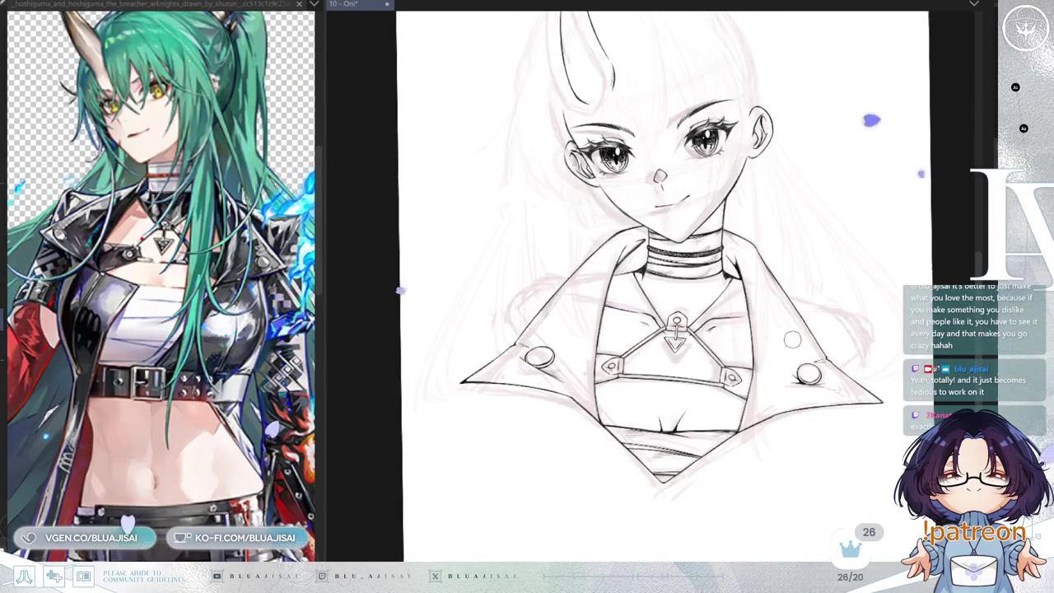
scroll(791, 339, up, 1)
scroll(765, 333, up, 2)
scroll(717, 329, up, 2)
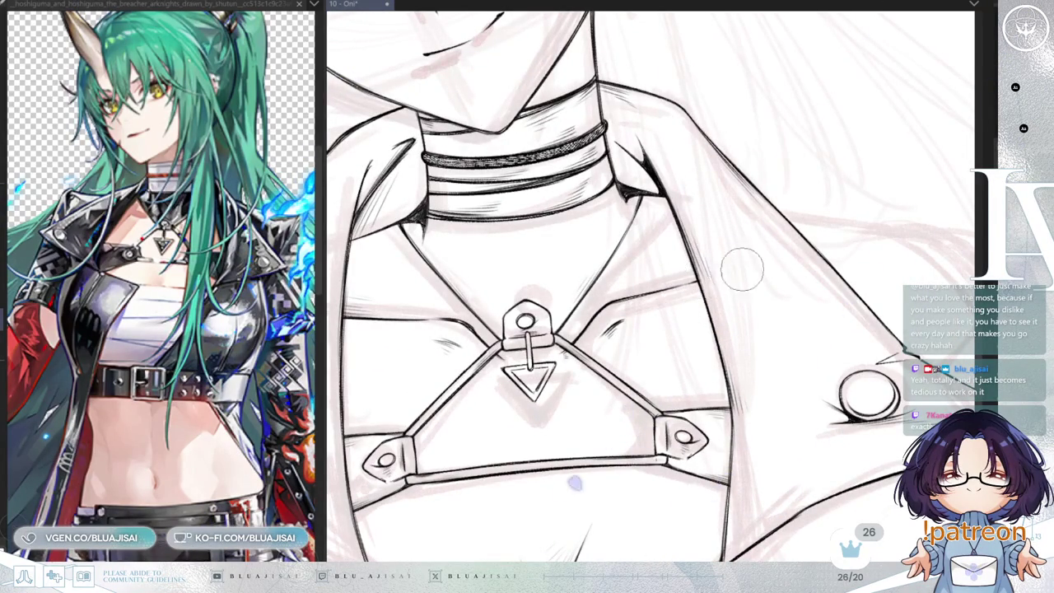
scroll(733, 272, down, 2)
key(End)
key(End)
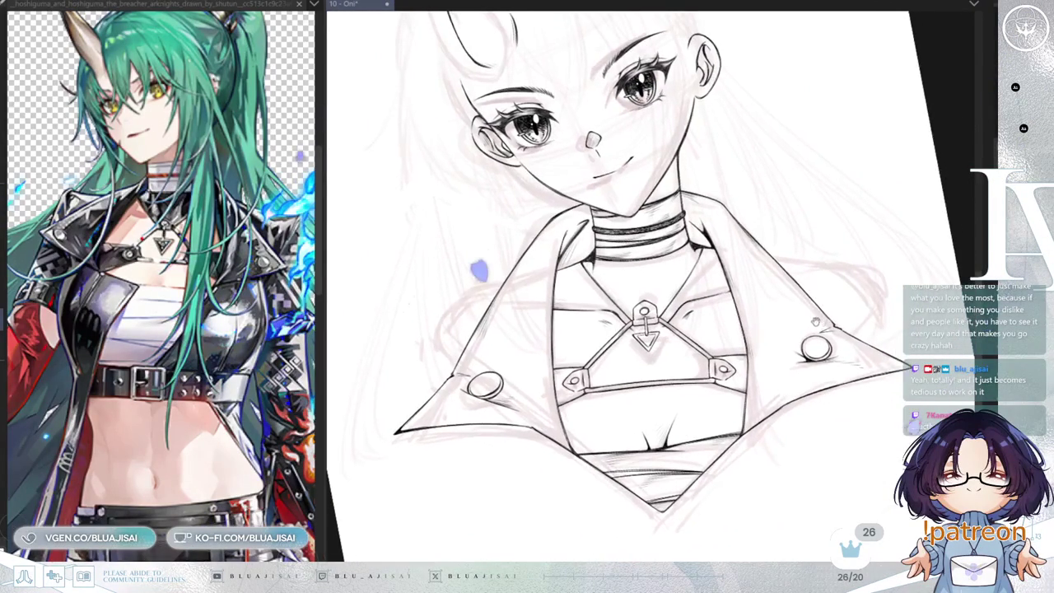
key(End)
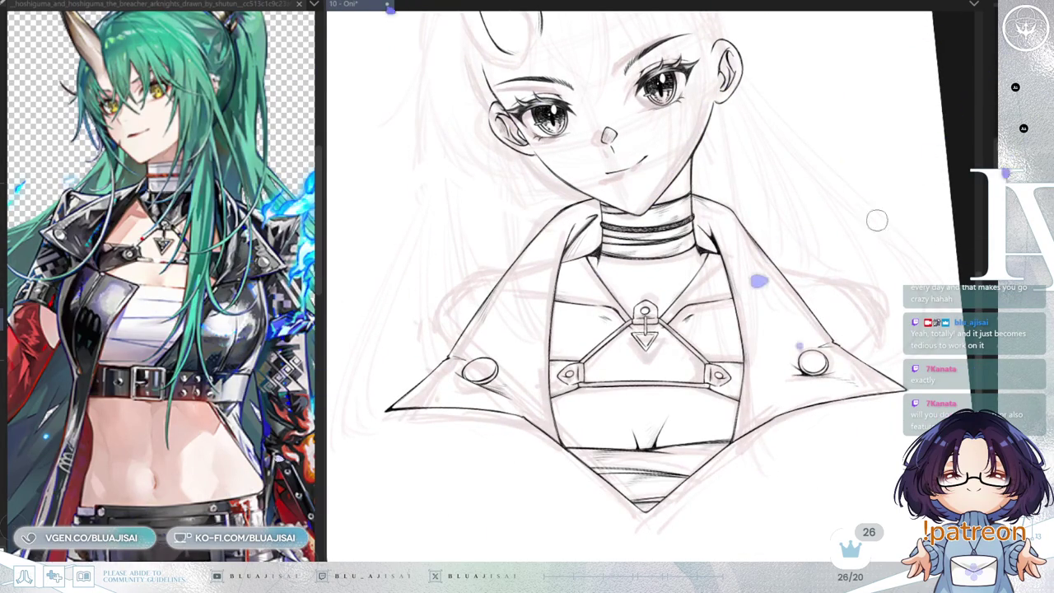
key(minus)
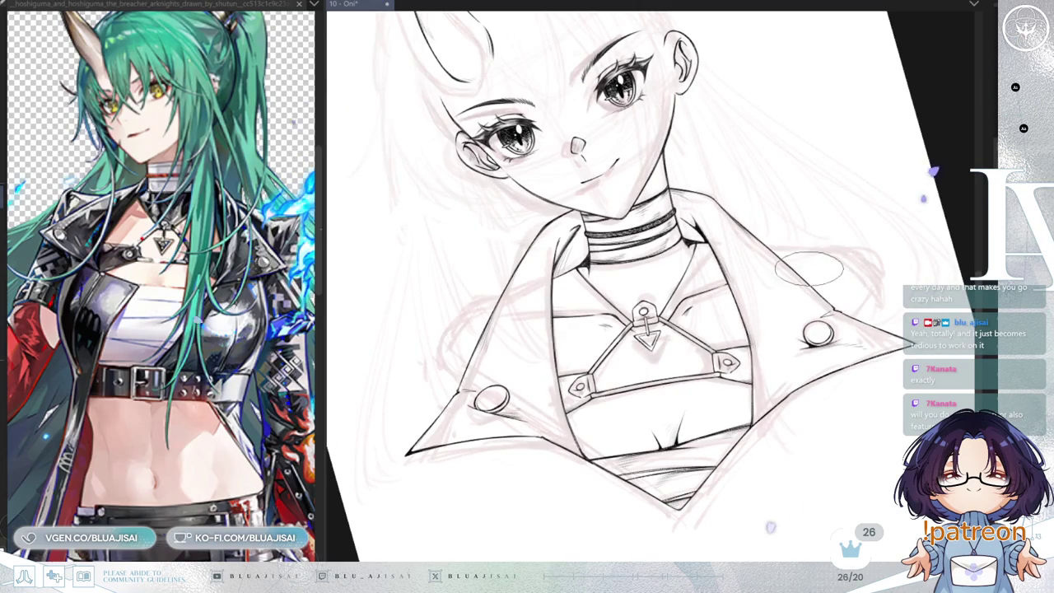
key(minus)
key(minus)
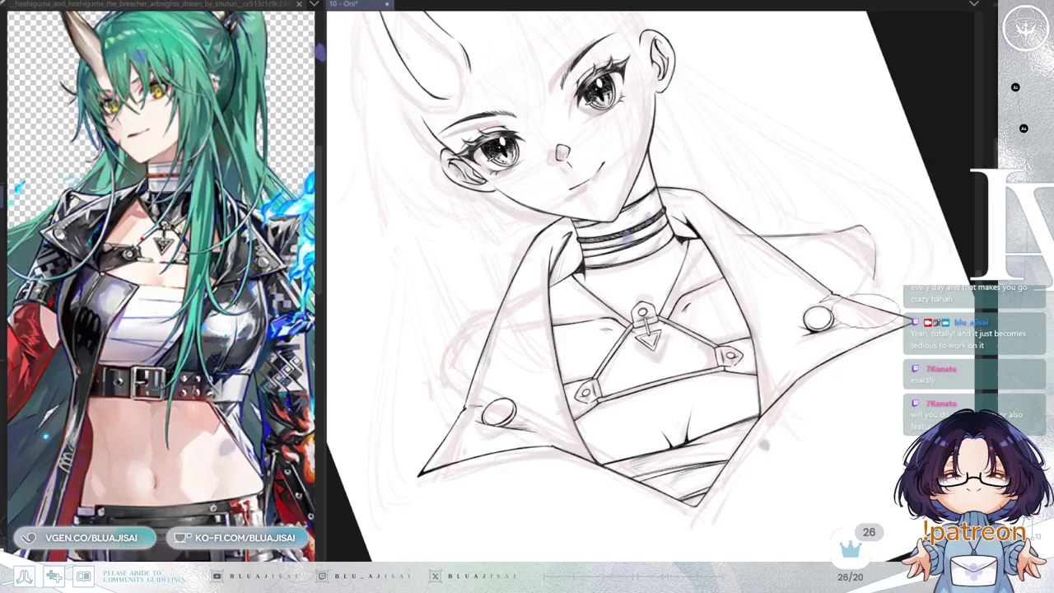
key(ctrl+0)
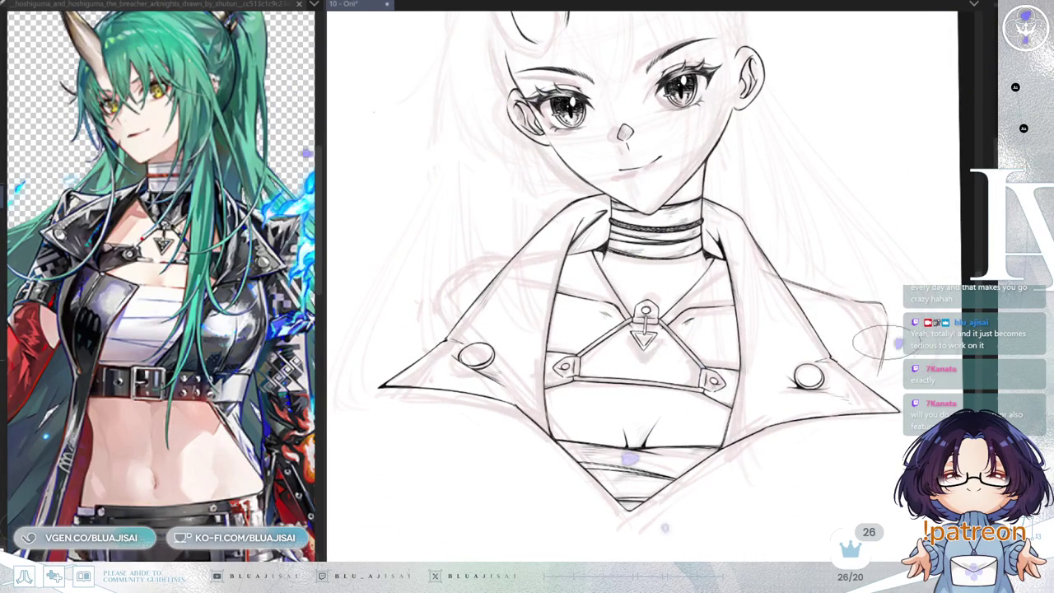
key(End)
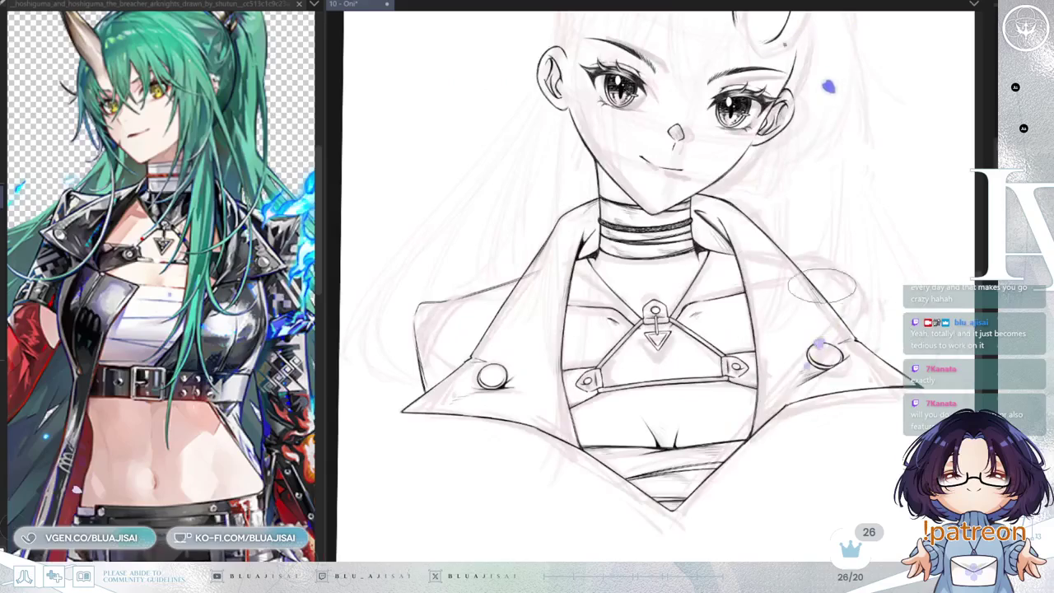
key(End)
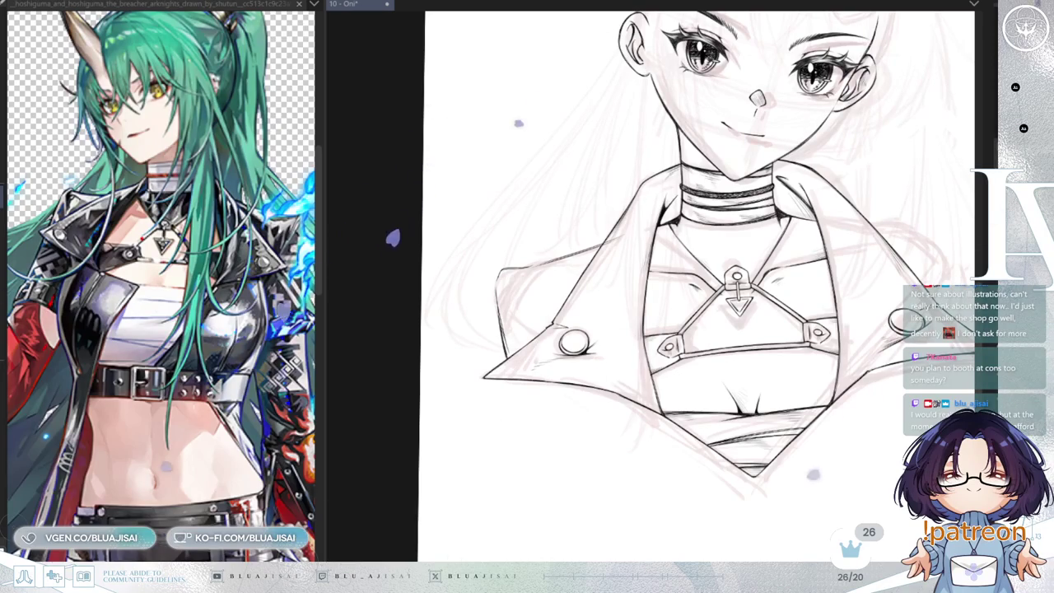
- Zoom in on the lapel, switch to a larger flat brush and ink the lapel's fold line
key(ctrl+plus)
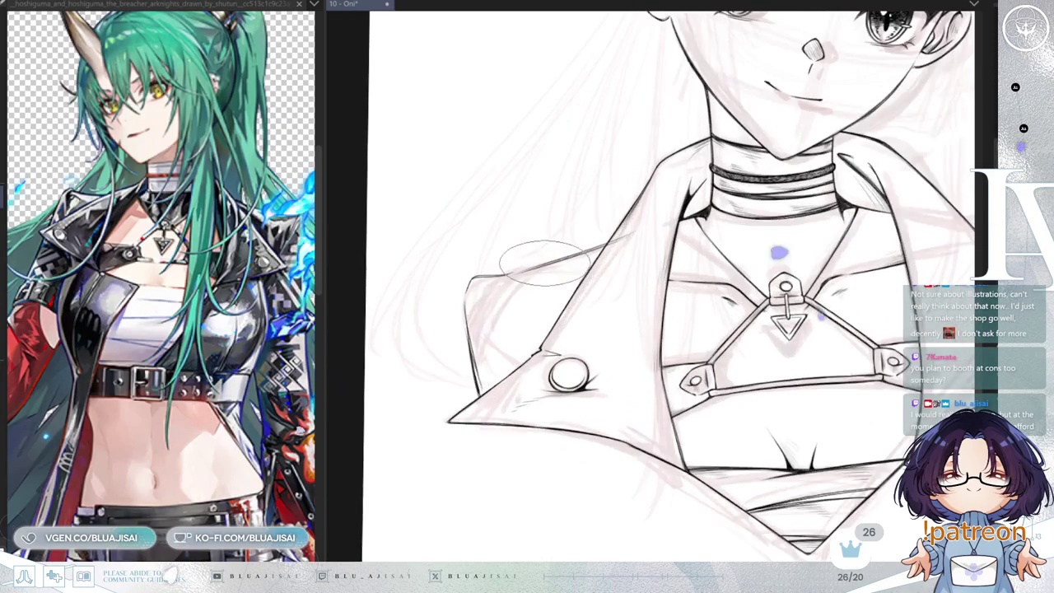
key(ctrl+plus)
key(ctrl+plus)
key(End)
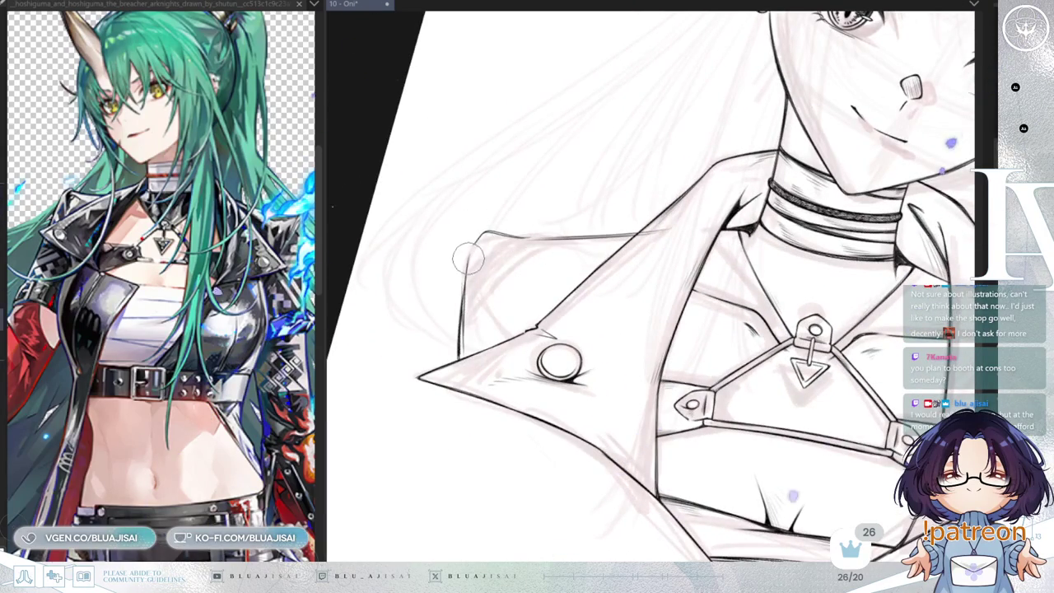
key(e)
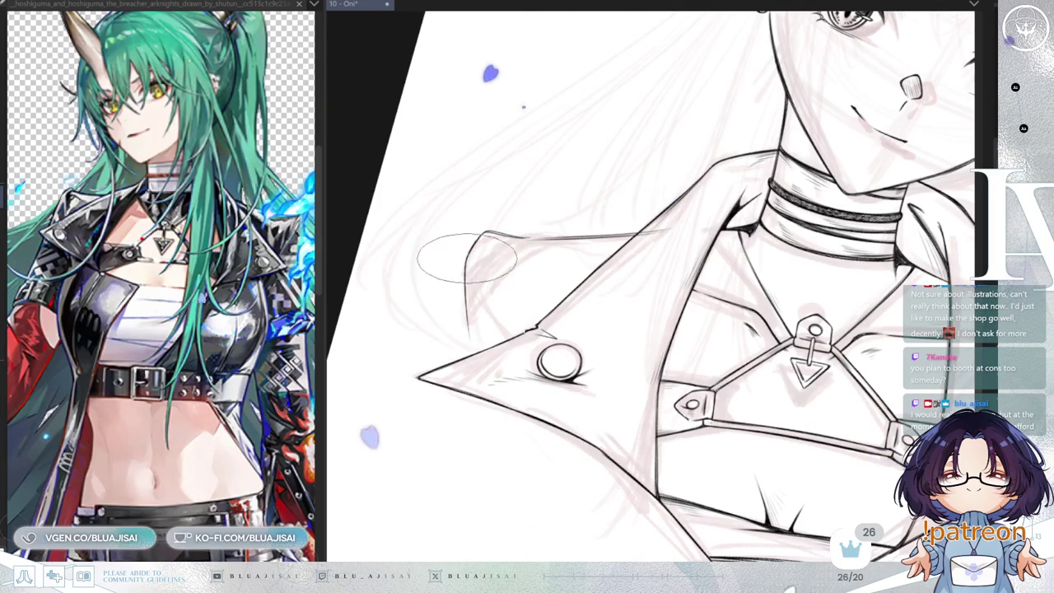
drag(479, 237, 471, 366)
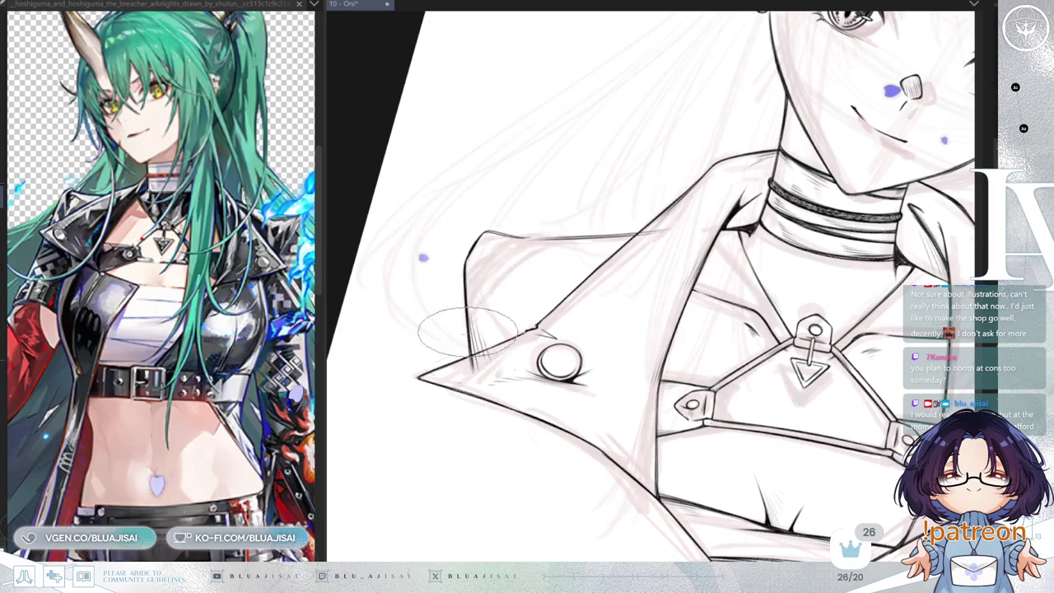
- Tilt the view and retrace the lapel's diagonal edge with a thicker, darker stroke
key(Home)
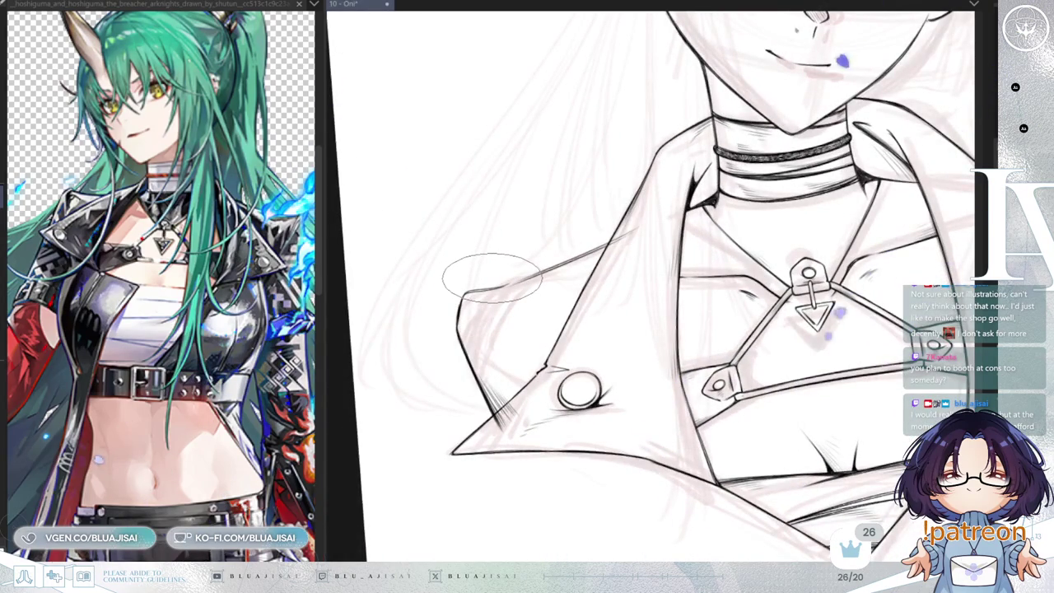
key(Delete)
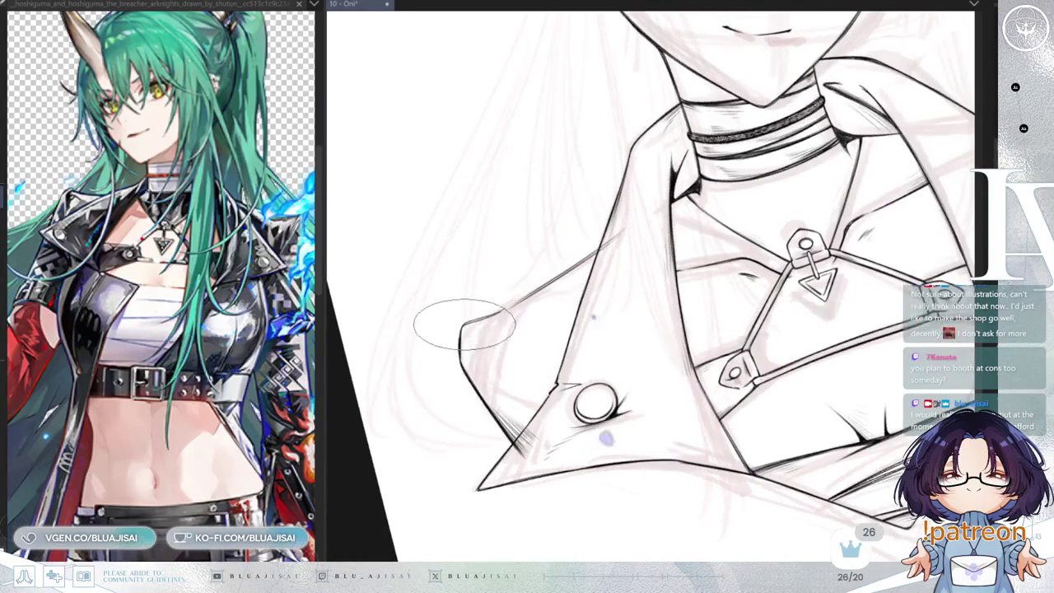
key(Delete)
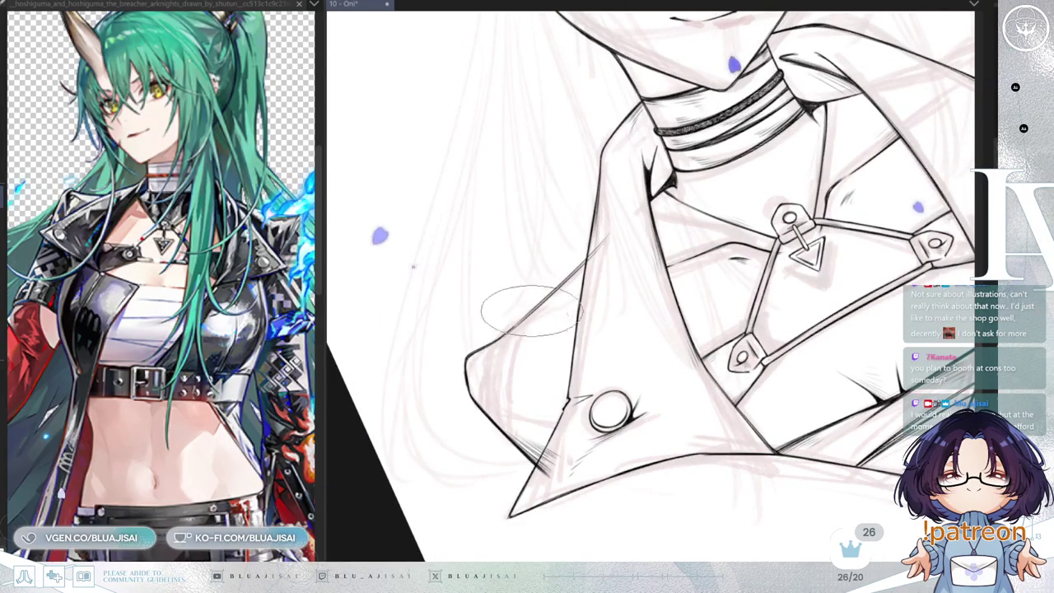
drag(492, 312, 576, 267)
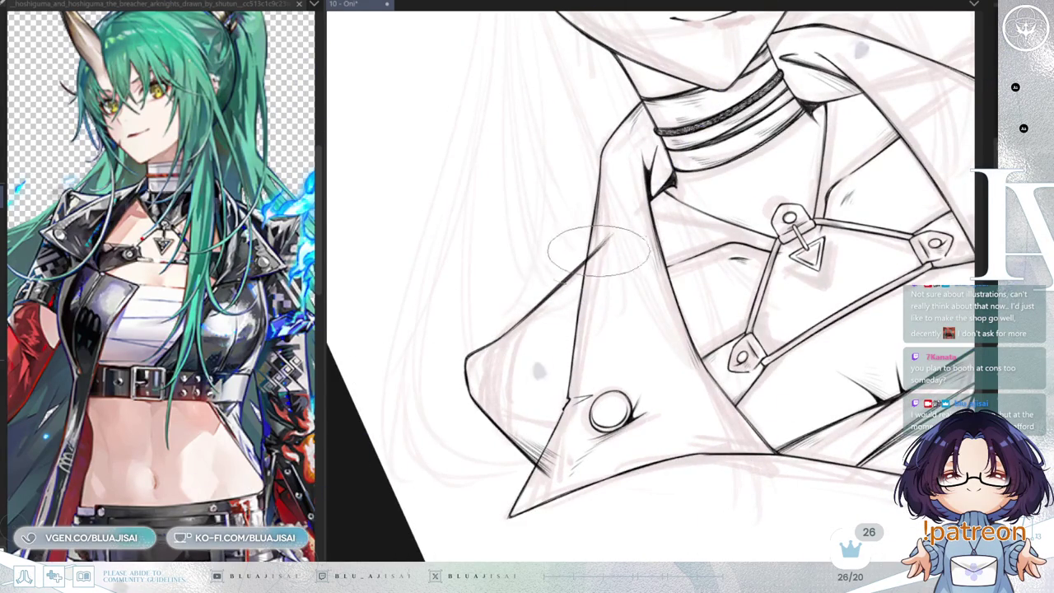
key(End)
key(h)
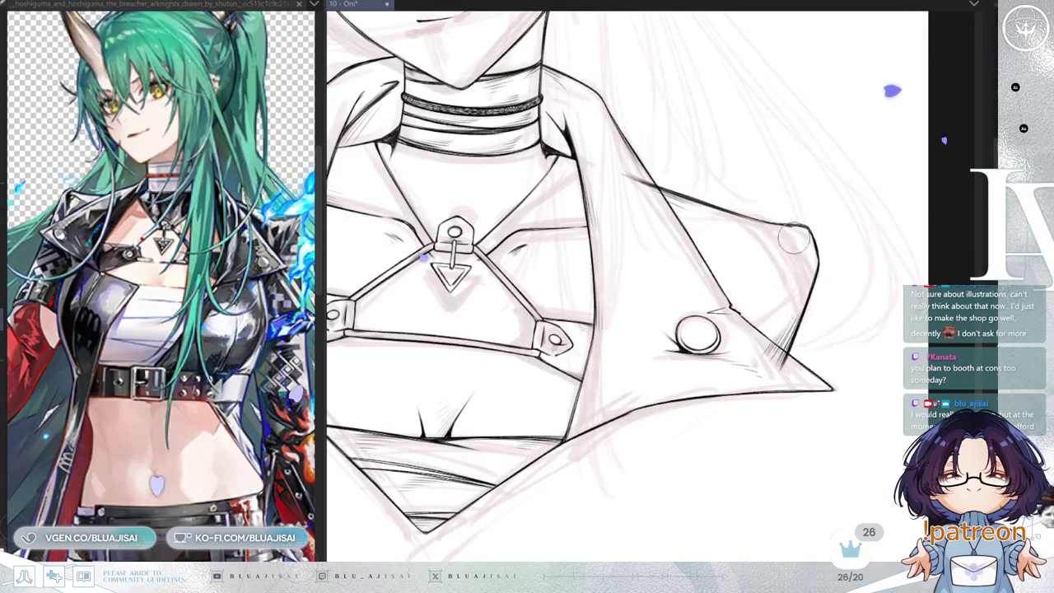
- Unmirror the view and rotate it around the jacket flap to frame the lapel corner
key(h)
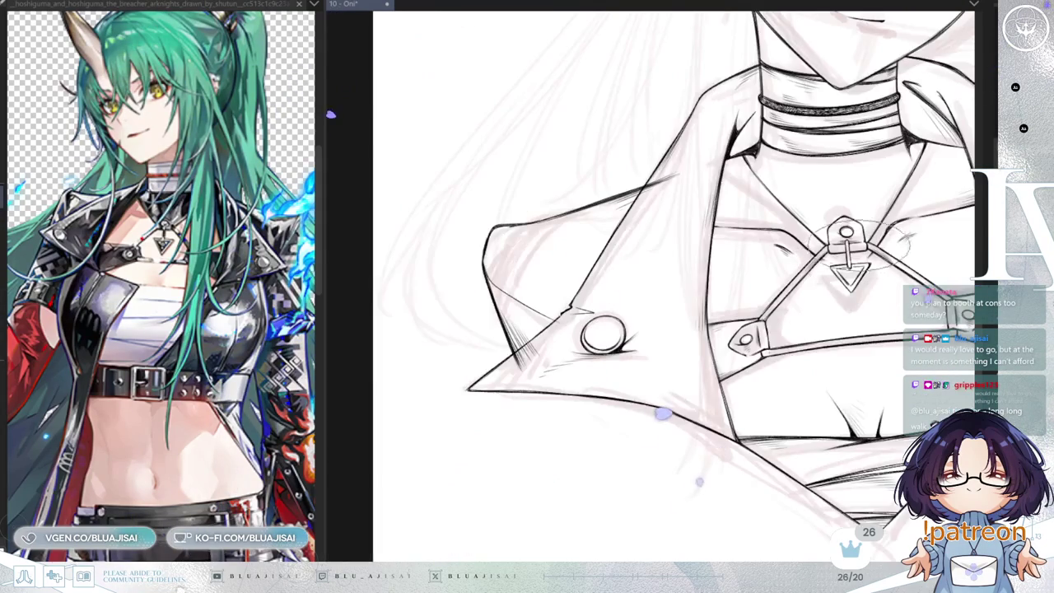
key(End)
key(End)
key(End)
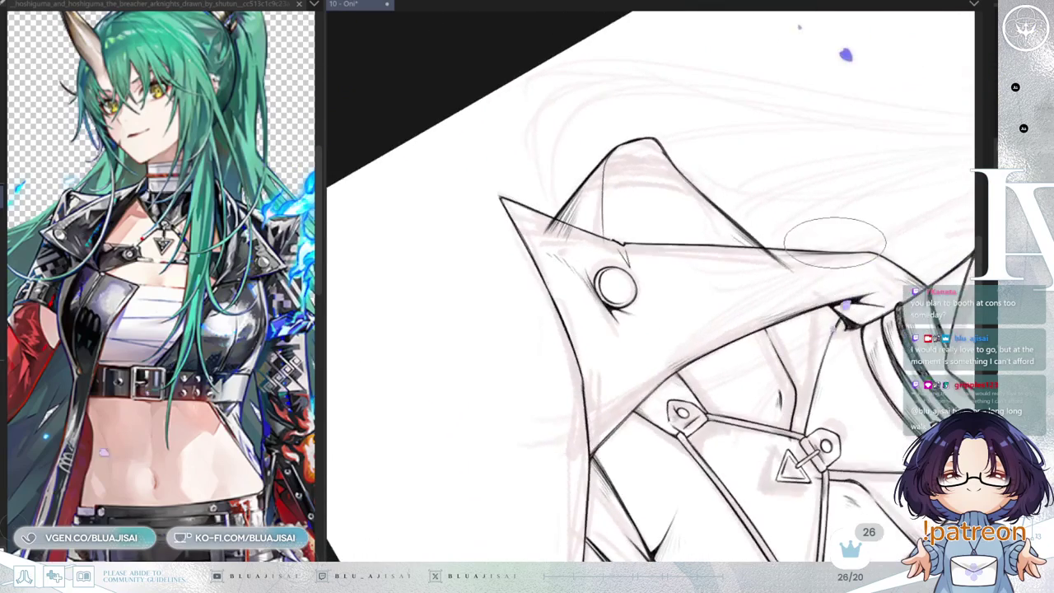
scroll(705, 294, up, 1)
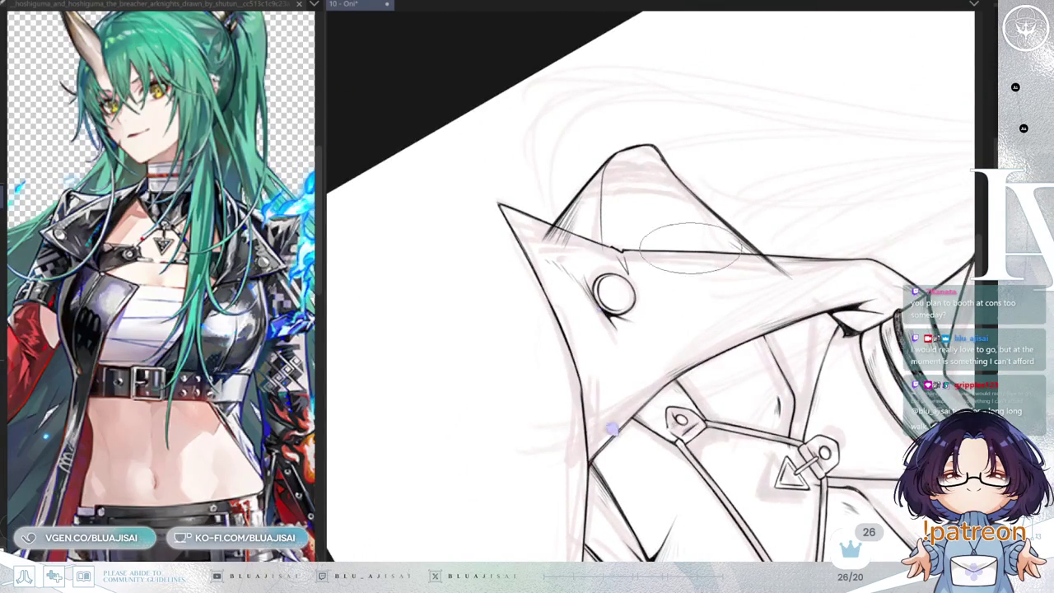
scroll(605, 160, up, 1)
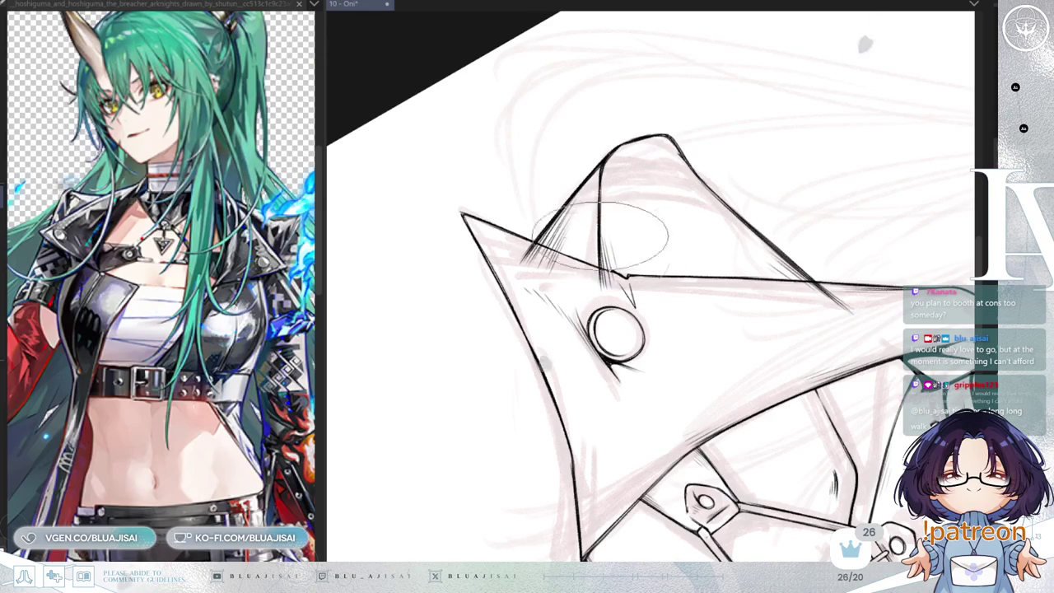
drag(601, 260, 520, 390)
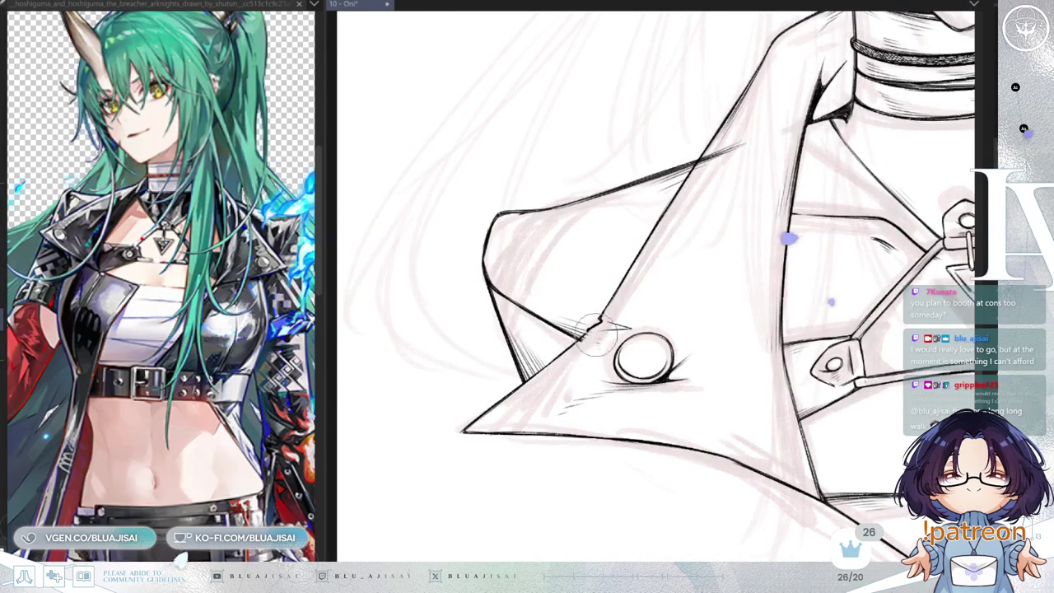
drag(610, 350, 689, 285)
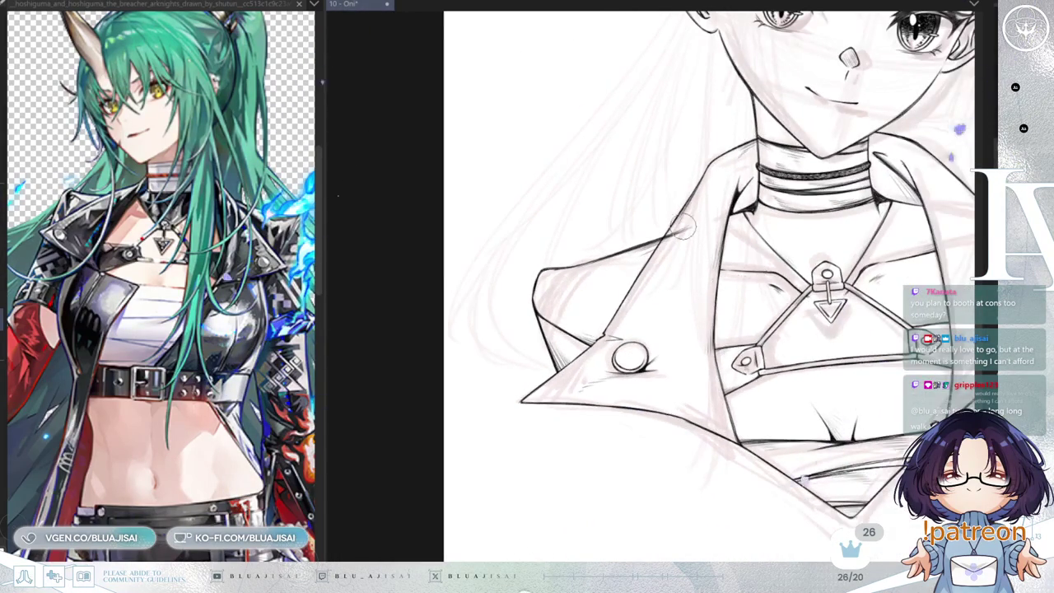
scroll(663, 231, up, 2)
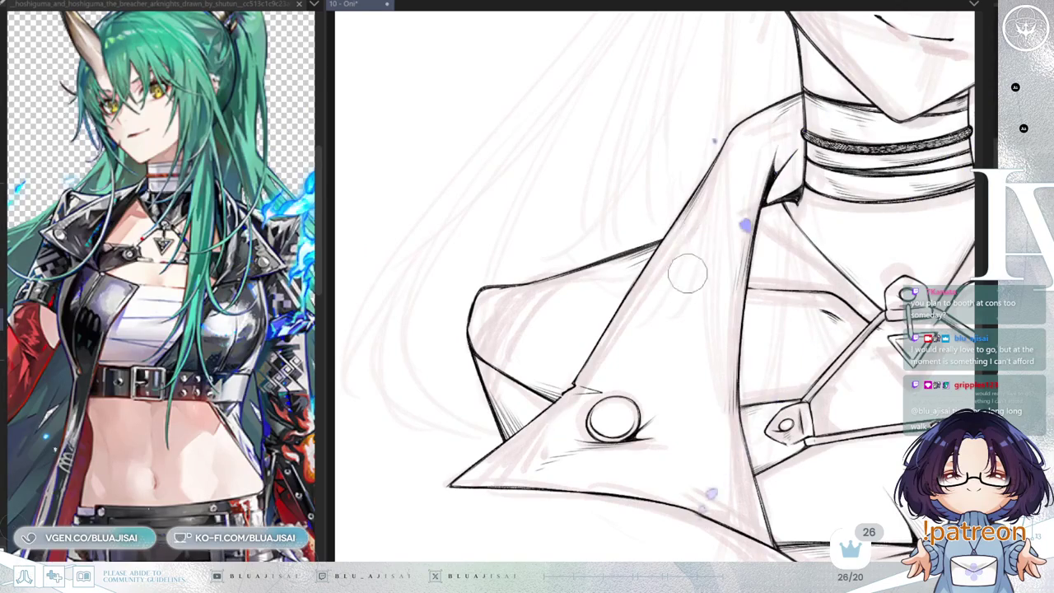
scroll(683, 277, down, 3)
scroll(578, 260, up, 3)
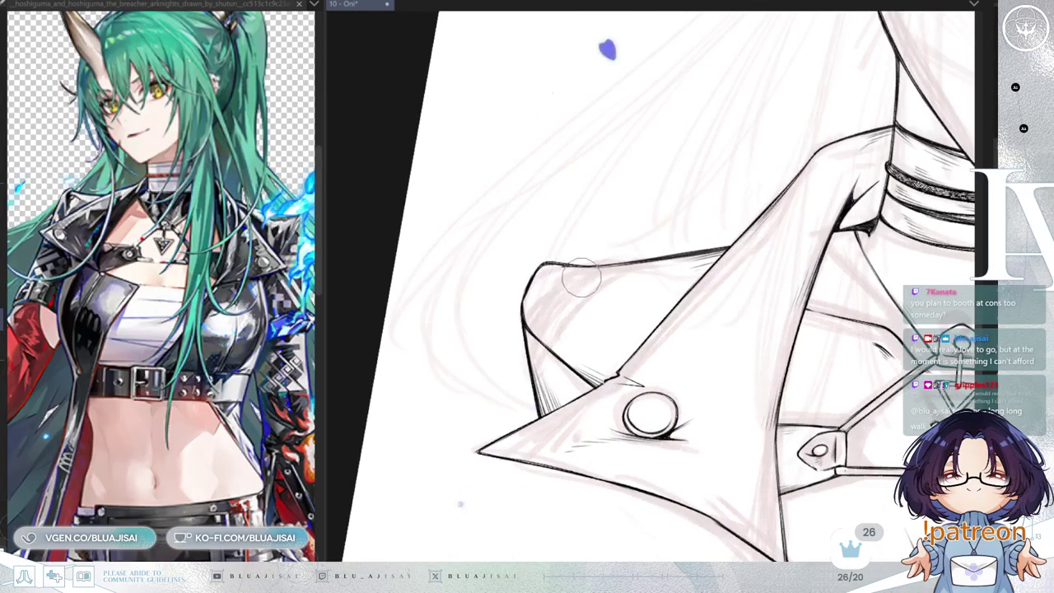
- Soften the lapel corner into a rounded edge with light strokes, then zoom out
drag(529, 294, 535, 327)
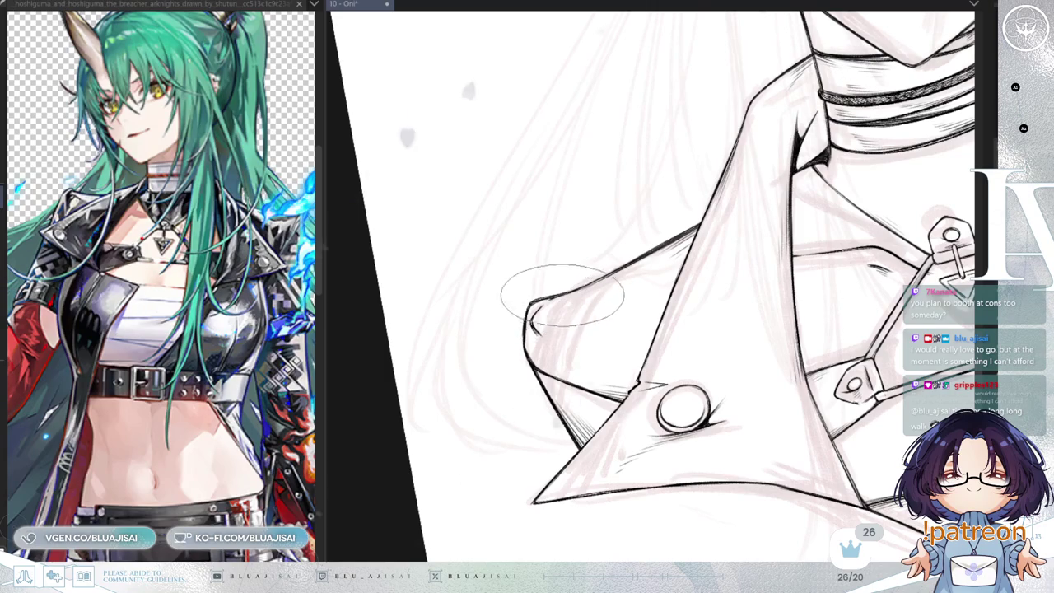
drag(539, 305, 597, 317)
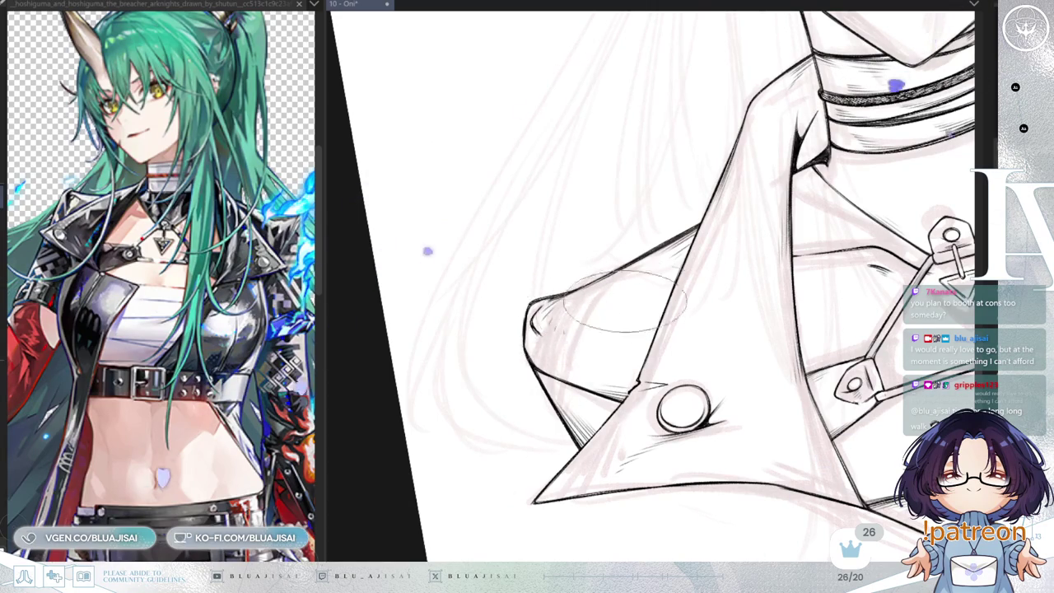
scroll(815, 227, down, 1)
scroll(847, 218, down, 1)
scroll(851, 219, down, 1)
scroll(851, 219, down, 1)
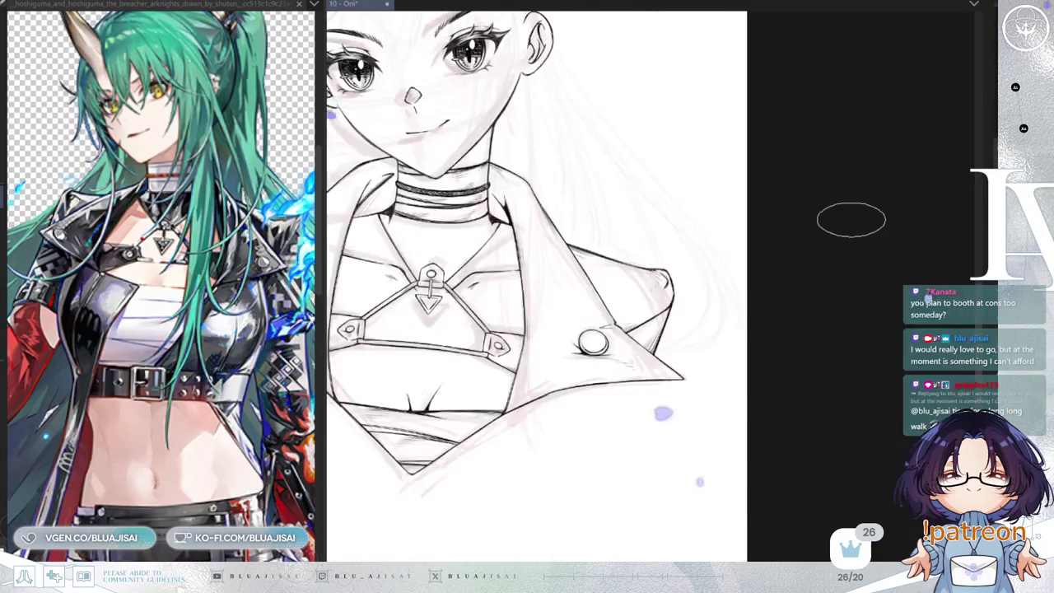
- Scroll the view left across the jacket lapels and their buttons
scroll(857, 221, left, 1)
scroll(870, 229, left, 3)
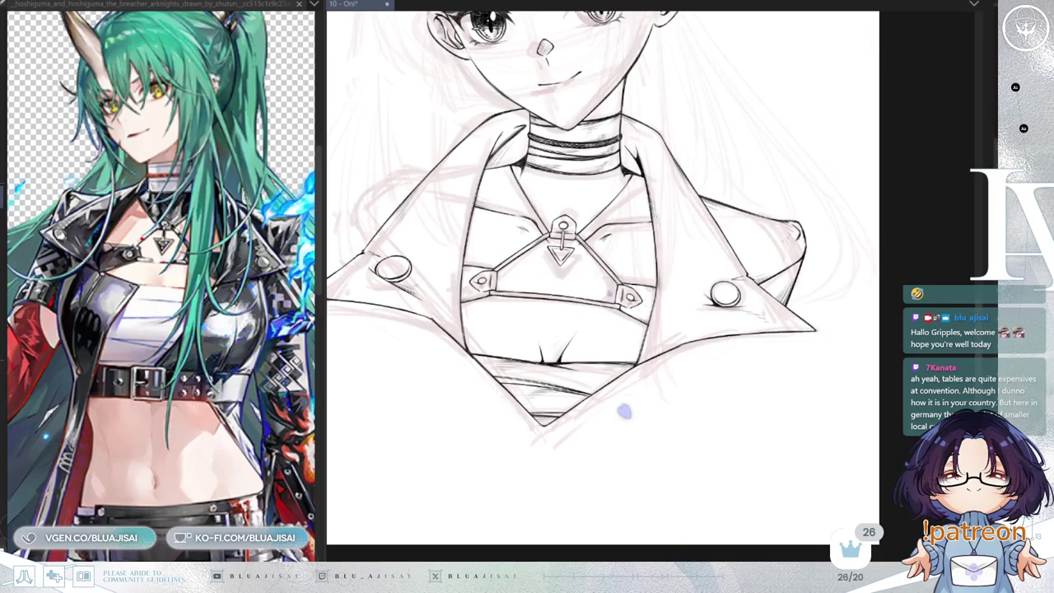
- Transform the right lapel's folded corner onto the left lapel, rotating and nudging it into place
mouse_move(746, 190)
mouse_down()
mouse_move(790, 215)
mouse_move(820, 259)
mouse_up()
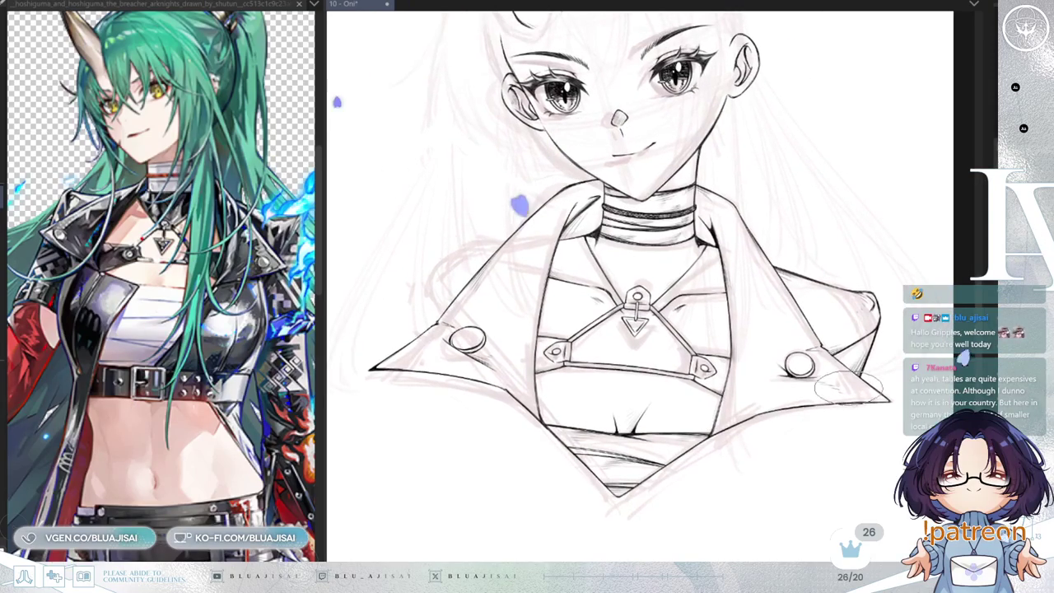
key(ctrl+t)
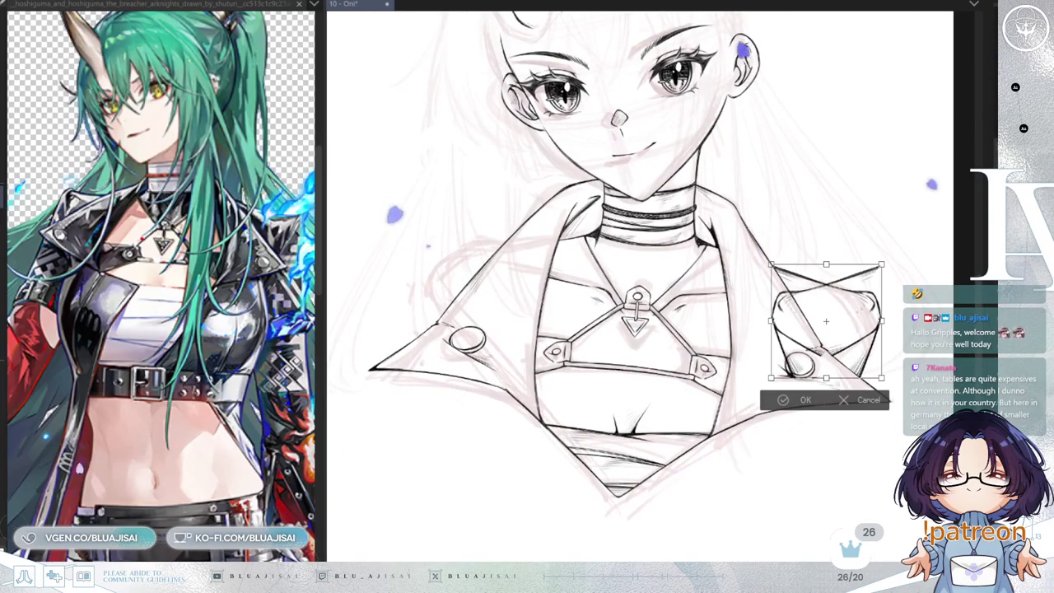
drag(826, 329, 486, 284)
drag(551, 239, 547, 247)
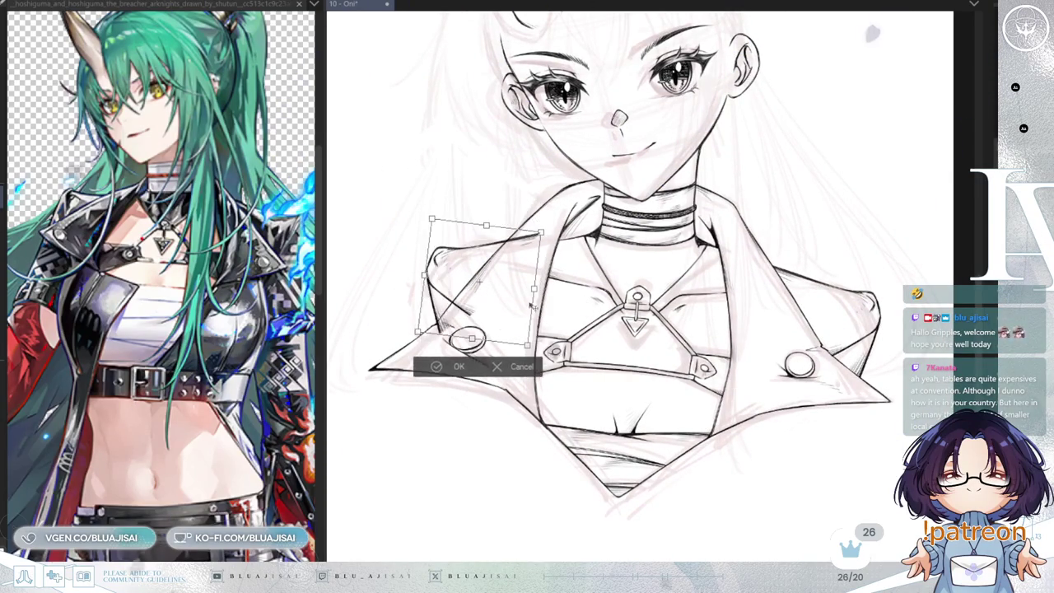
drag(493, 322, 498, 322)
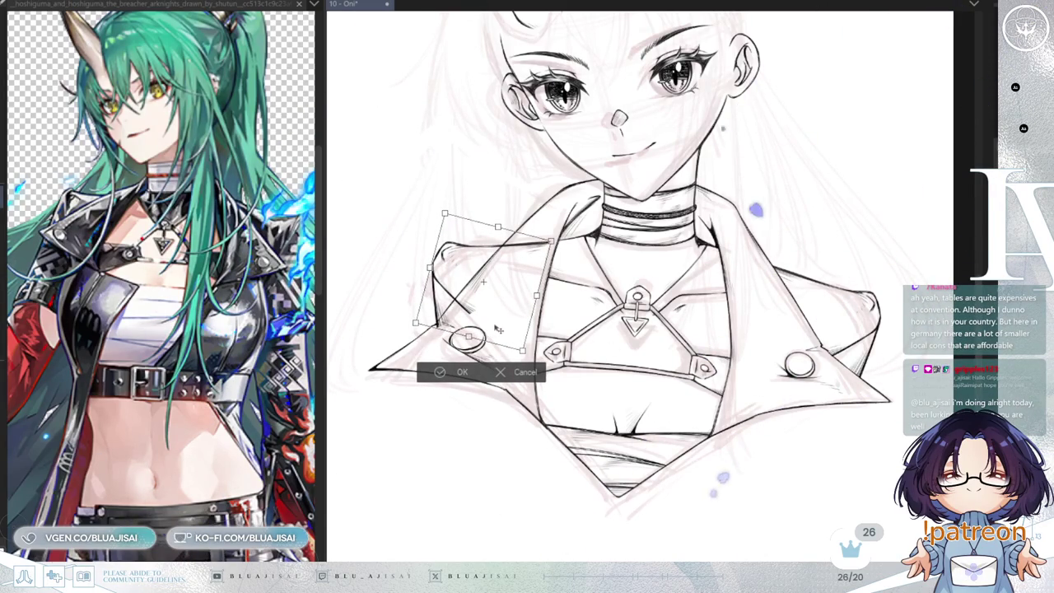
key(Return)
- Erase the crossing lines and stray sketch strokes around the copied left-lapel corner up to the collar
scroll(522, 247, up, 4)
scroll(436, 303, up, 1)
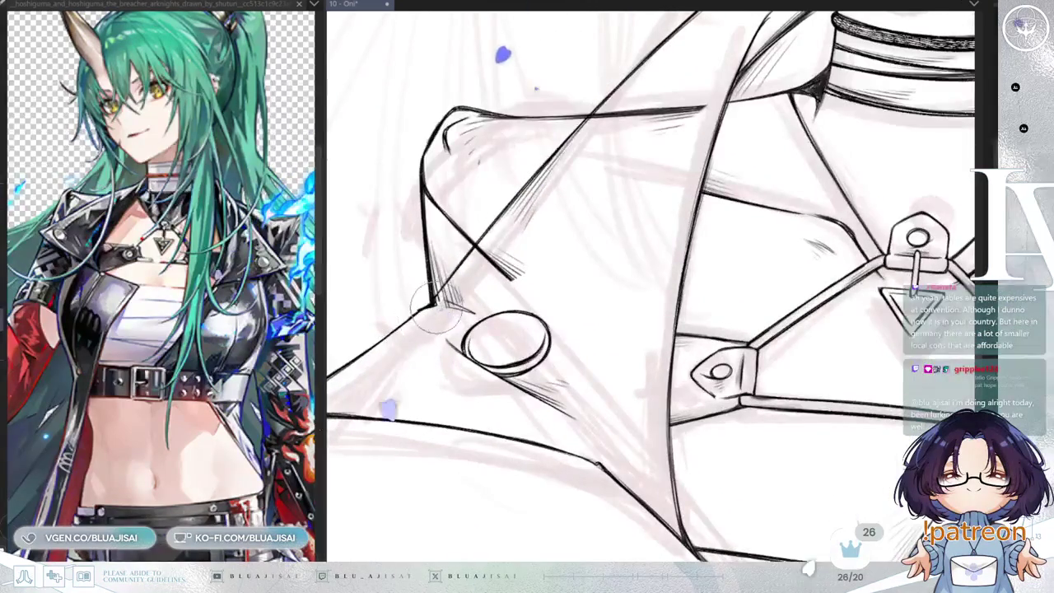
mouse_move(436, 303)
mouse_down()
mouse_move(494, 243)
mouse_move(505, 270)
mouse_move(530, 270)
mouse_up()
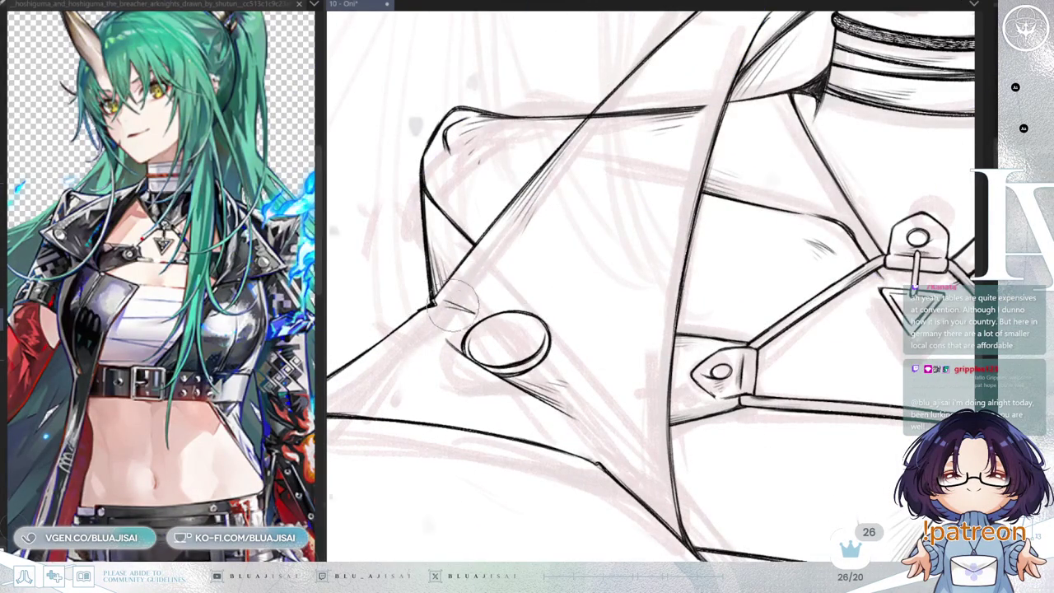
drag(404, 129, 340, 234)
mouse_move(428, 348)
mouse_down()
mouse_move(516, 238)
mouse_move(607, 207)
mouse_move(631, 214)
mouse_up()
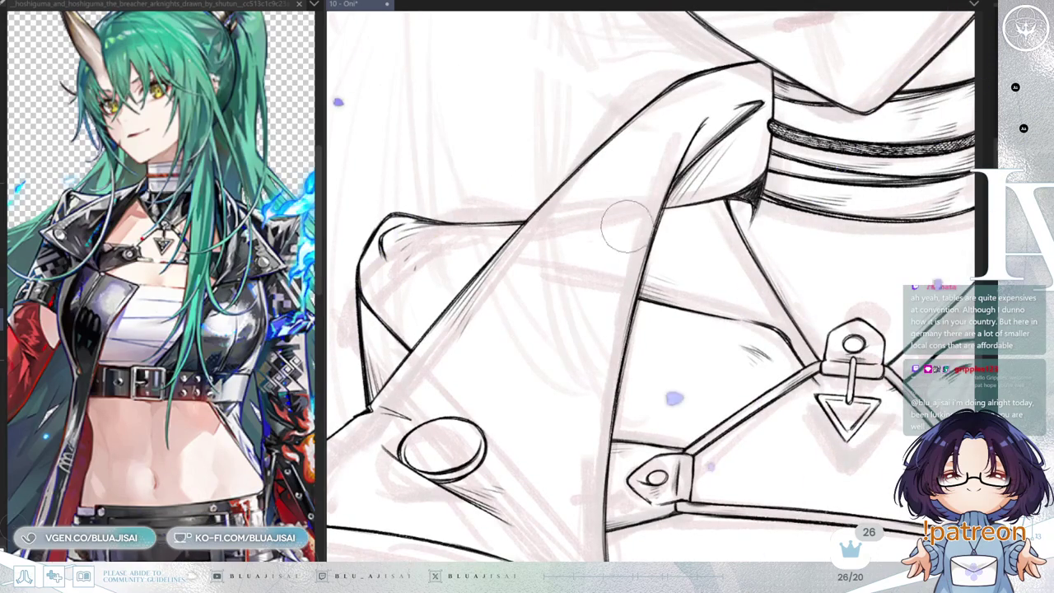
scroll(631, 213, down, 1)
scroll(630, 214, down, 1)
scroll(631, 213, down, 1)
scroll(753, 550, down, 1)
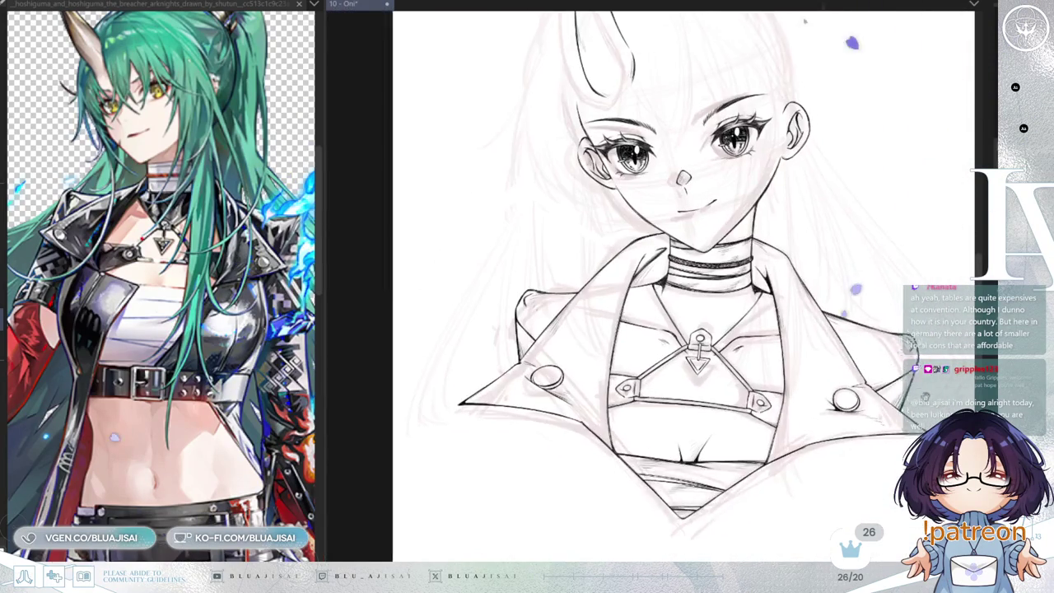
scroll(786, 378, down, 1)
- Mirror the view and ink a new outline along the right collar's outer edge
key(h)
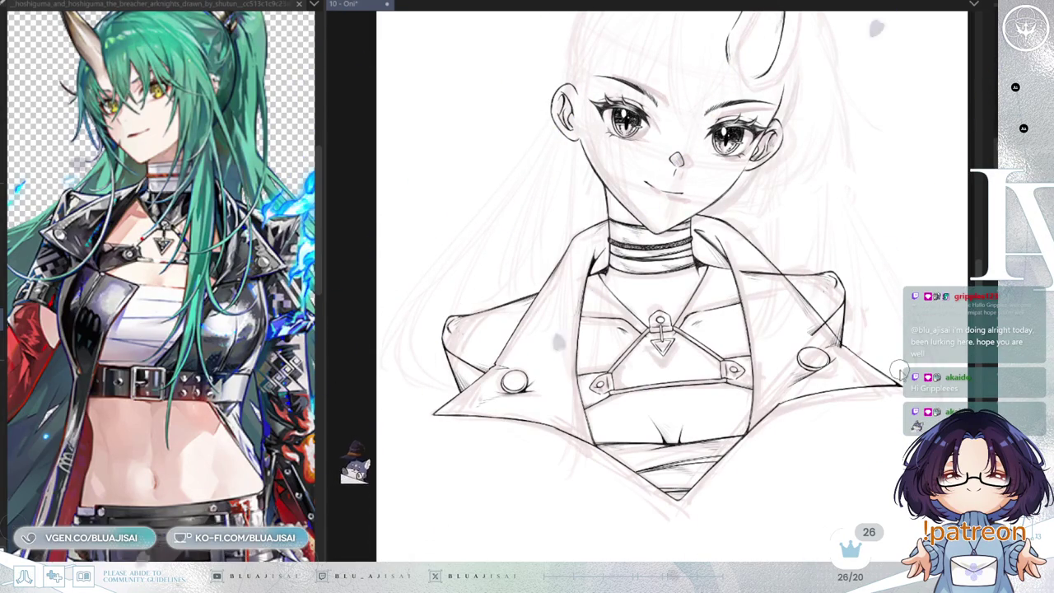
drag(740, 272, 841, 329)
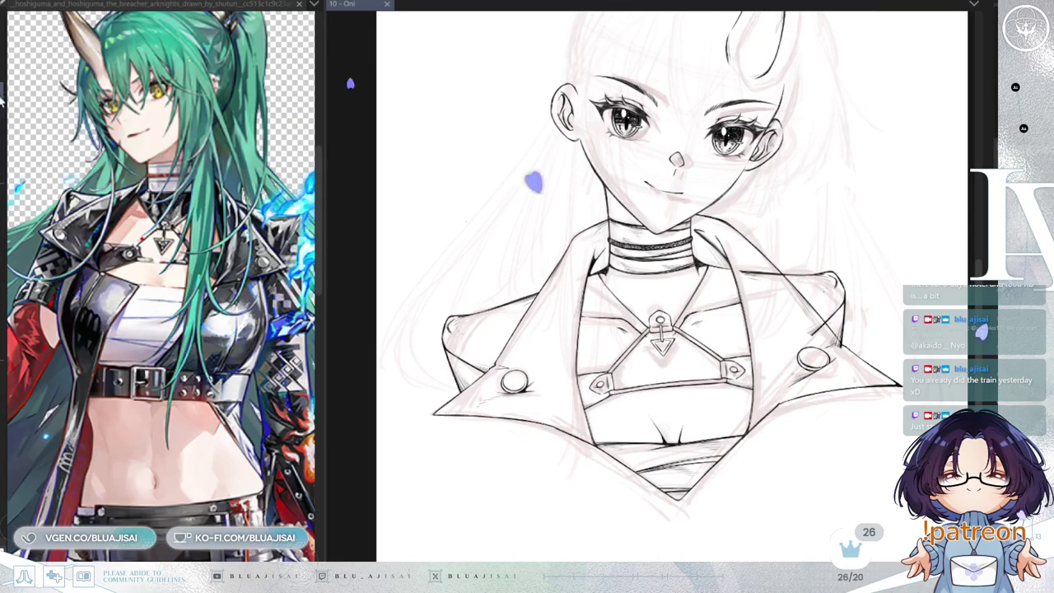
- Liquify-push the jacket's right shoulder outline outward, then widen it slightly more
drag(843, 360, 893, 367)
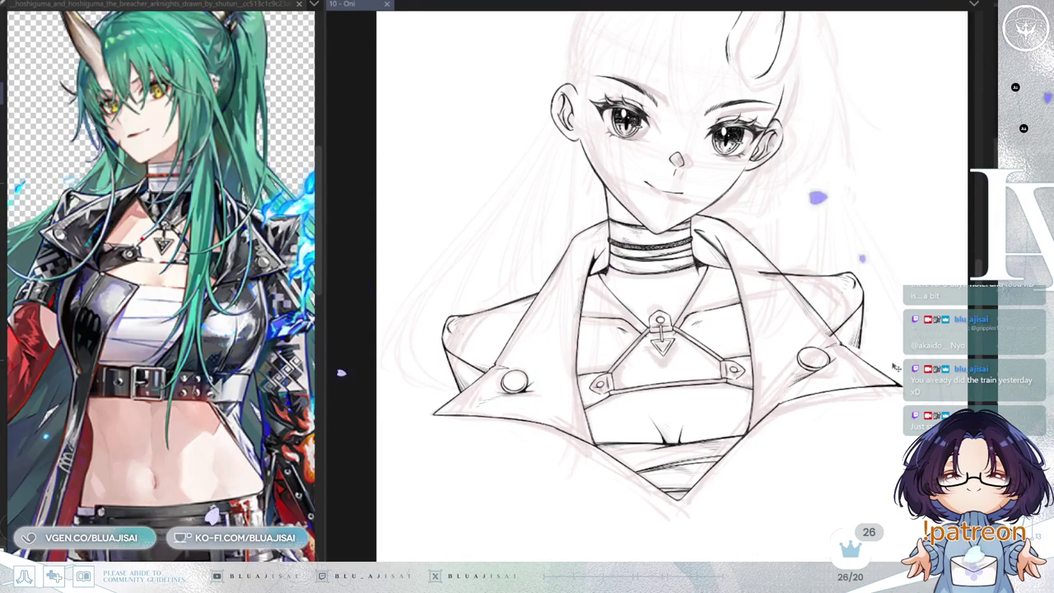
drag(891, 367, 895, 367)
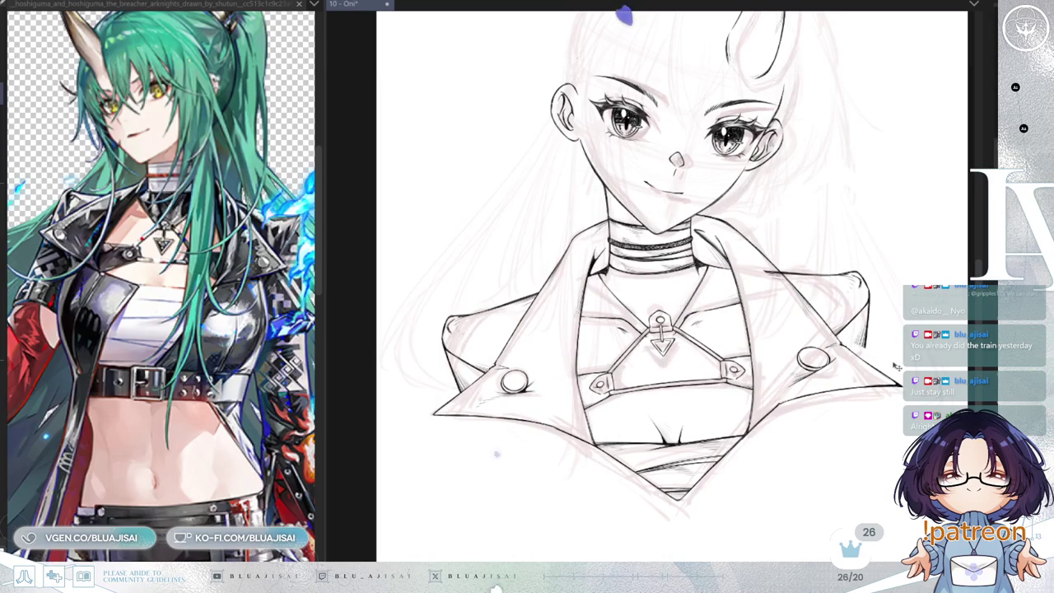
scroll(896, 367, up, 3)
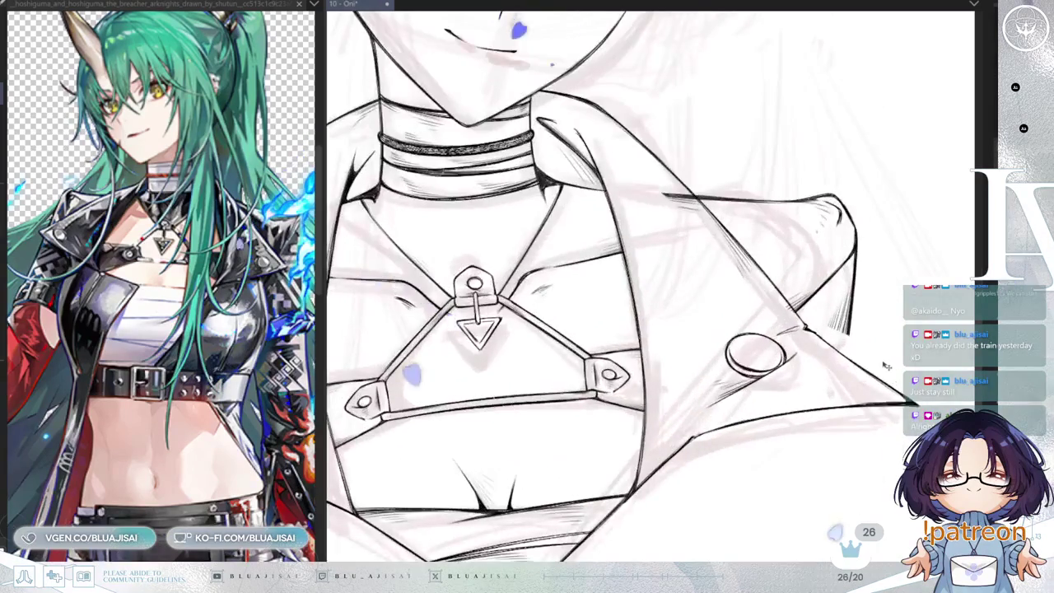
- Extend the hatching on the left lapel fold and add denser hatching beneath it
scroll(886, 365, down, 1)
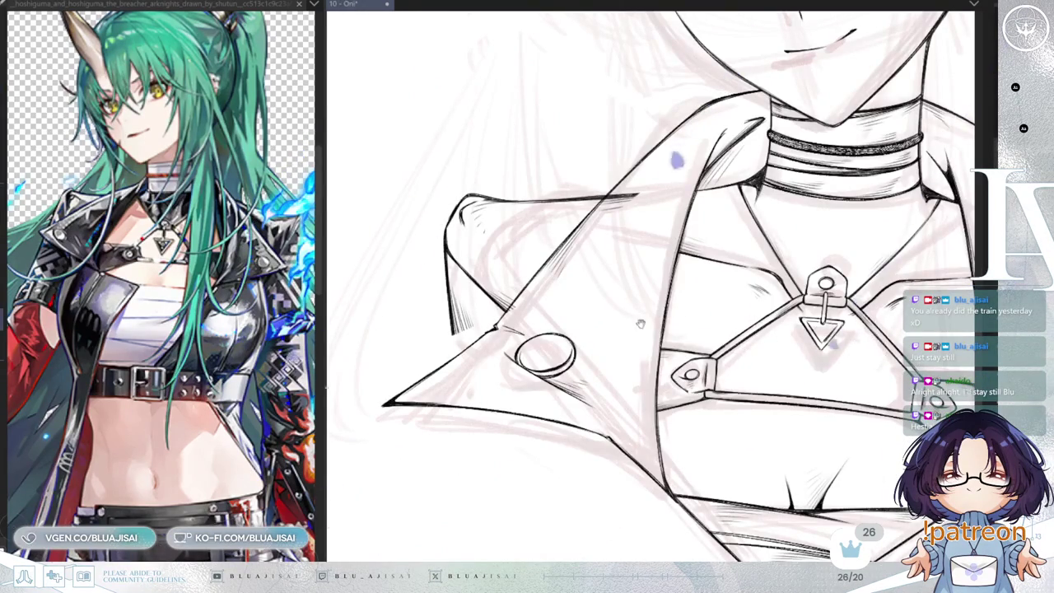
scroll(658, 247, up, 2)
scroll(622, 272, up, 1)
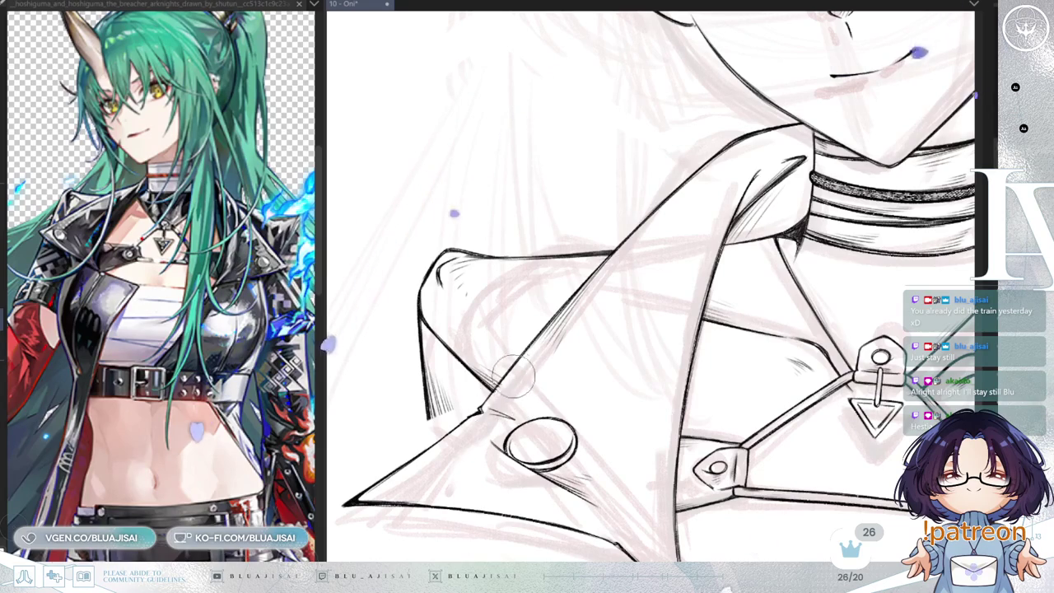
scroll(492, 407, down, 2)
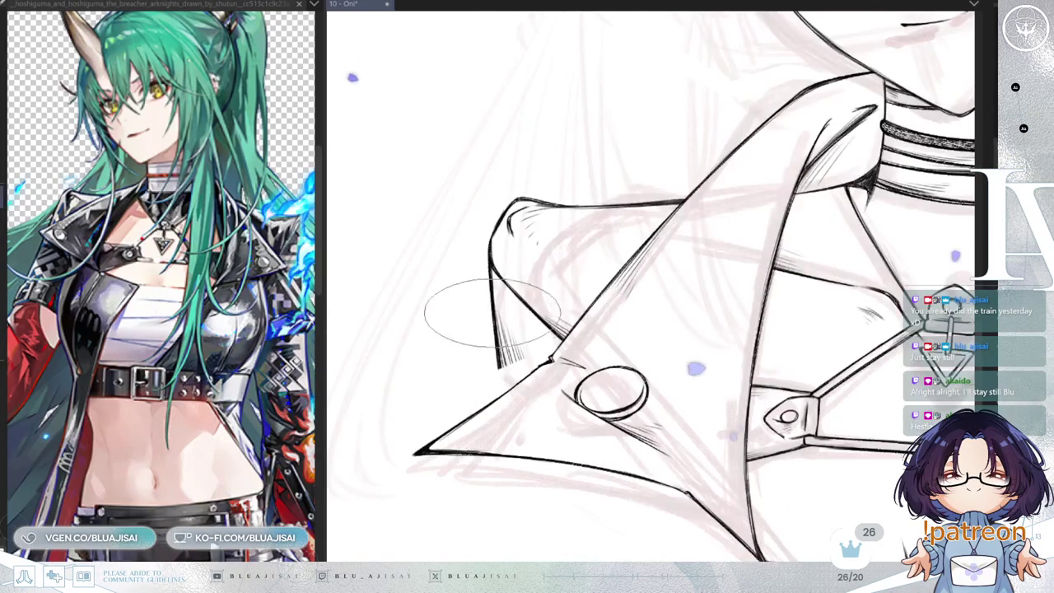
drag(502, 366, 504, 407)
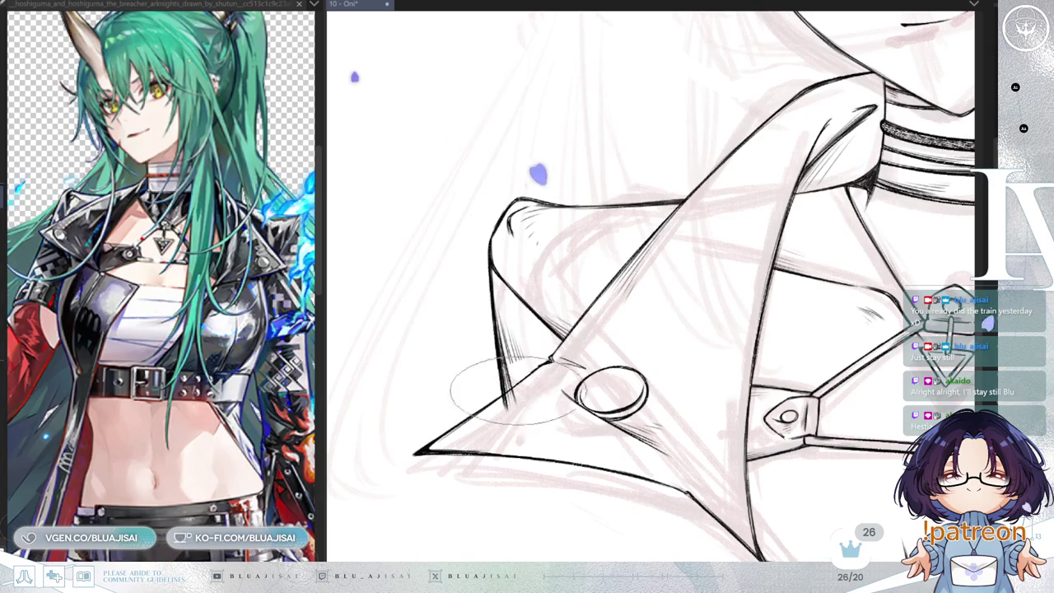
drag(527, 345, 518, 374)
- Rotate the view for easier strokes, then reset it to show the whole drawing
key(minus)
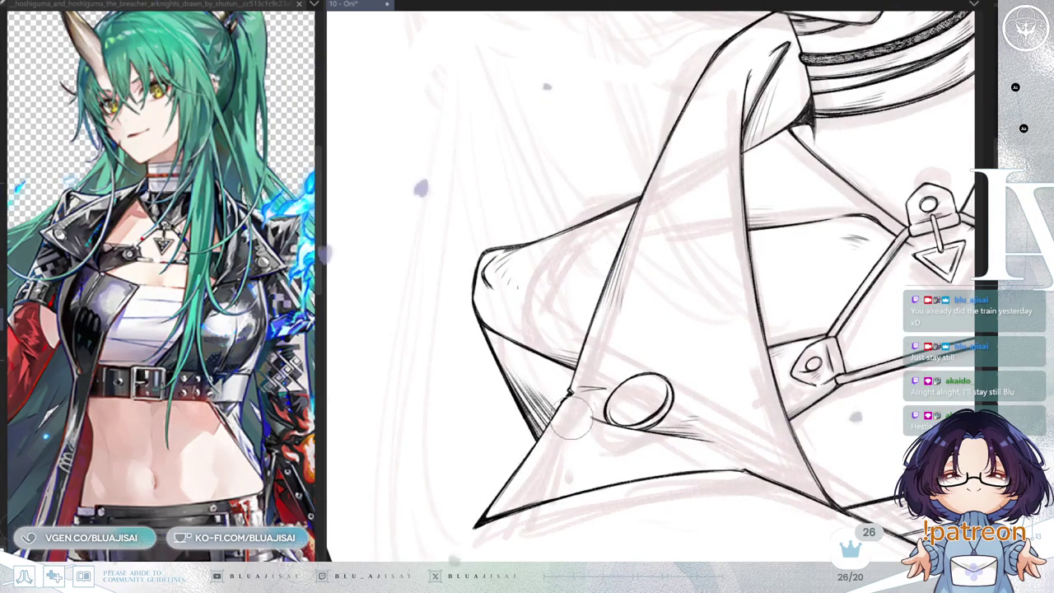
key(asciicircum)
key(ctrl+minus)
key(ctrl+minus)
key(ctrl+minus)
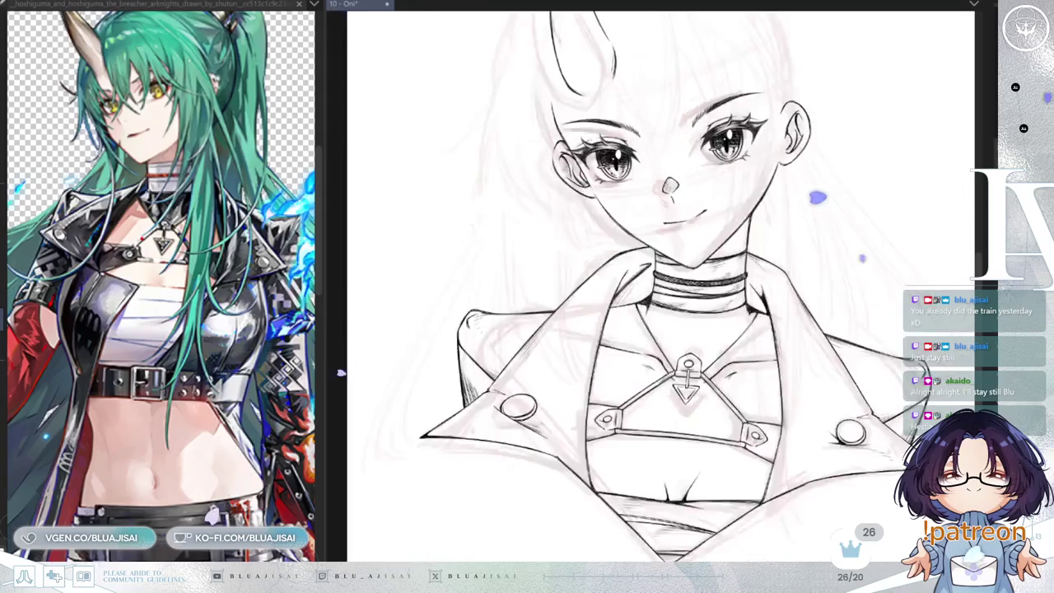
key(Home)
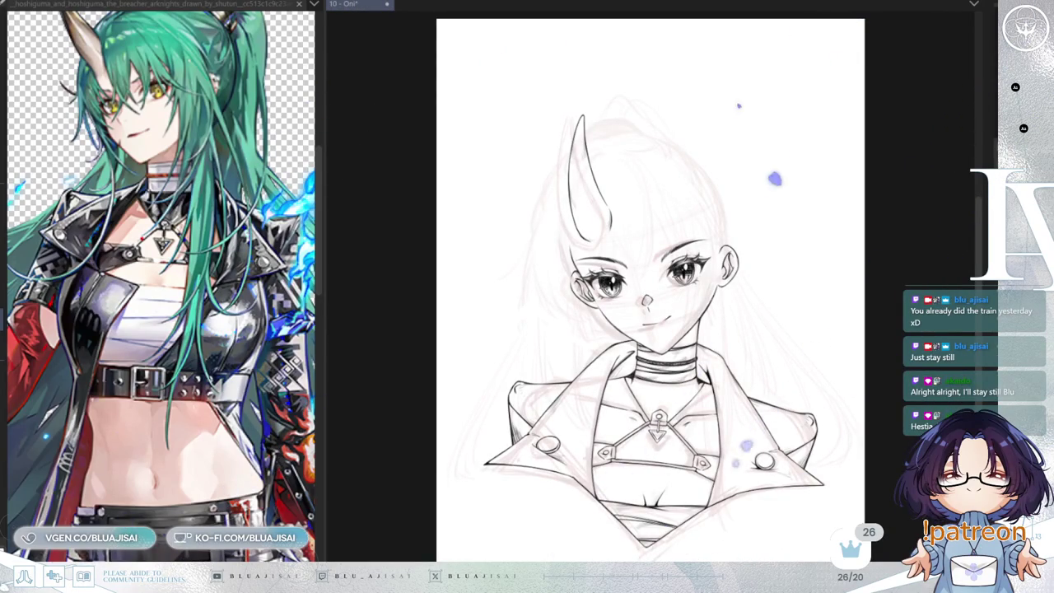
- Hide the pink sketch, mirror-check the drawing, and save it
key(h)
key(m)
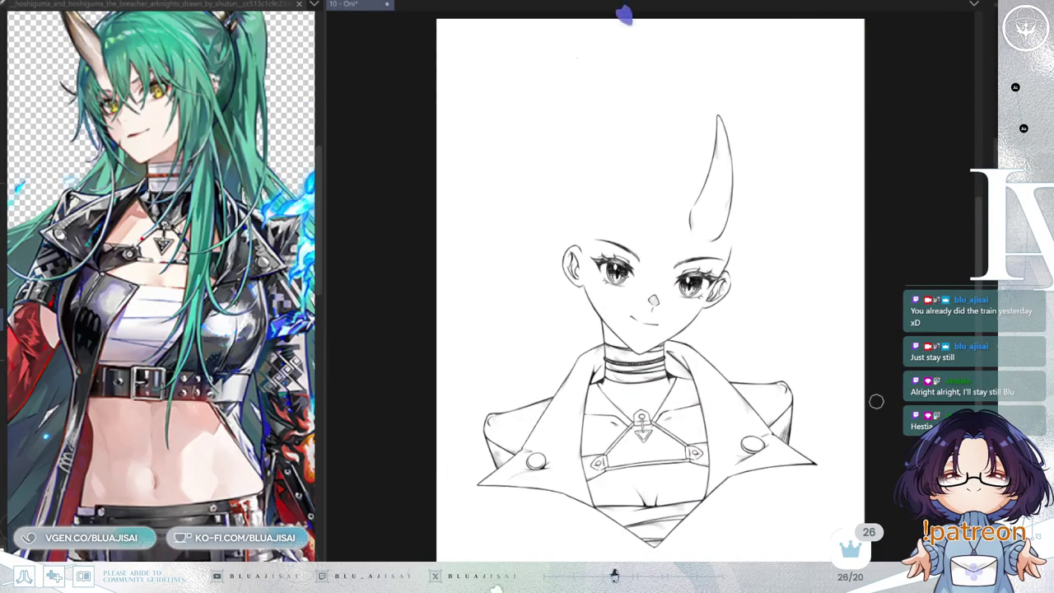
key(m)
key(ctrl+s)
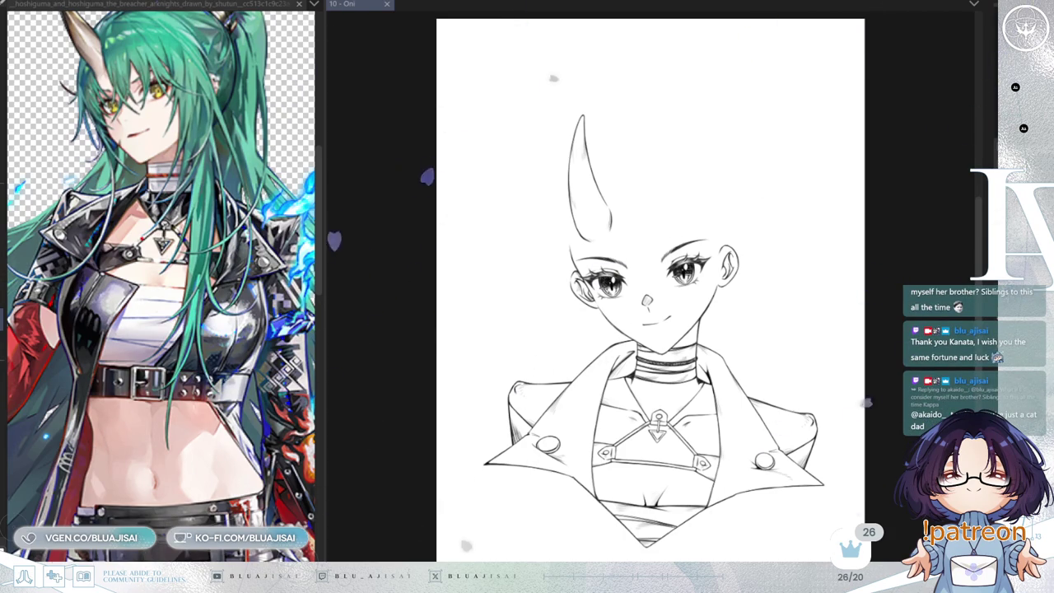
- Zoom in on the head, ready to ink the hair
scroll(642, 297, up, 1)
scroll(642, 296, up, 1)
scroll(642, 296, up, 2)
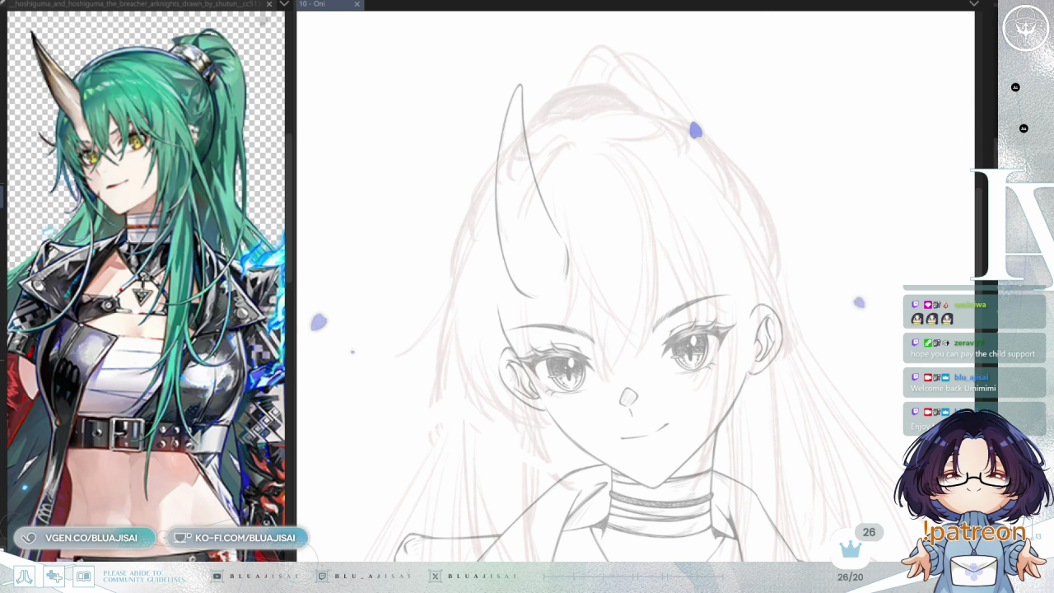
mouse_move(550, 81)
mouse_down()
mouse_move(624, 116)
mouse_move(558, 180)
mouse_move(567, 148)
mouse_move(525, 247)
mouse_up()
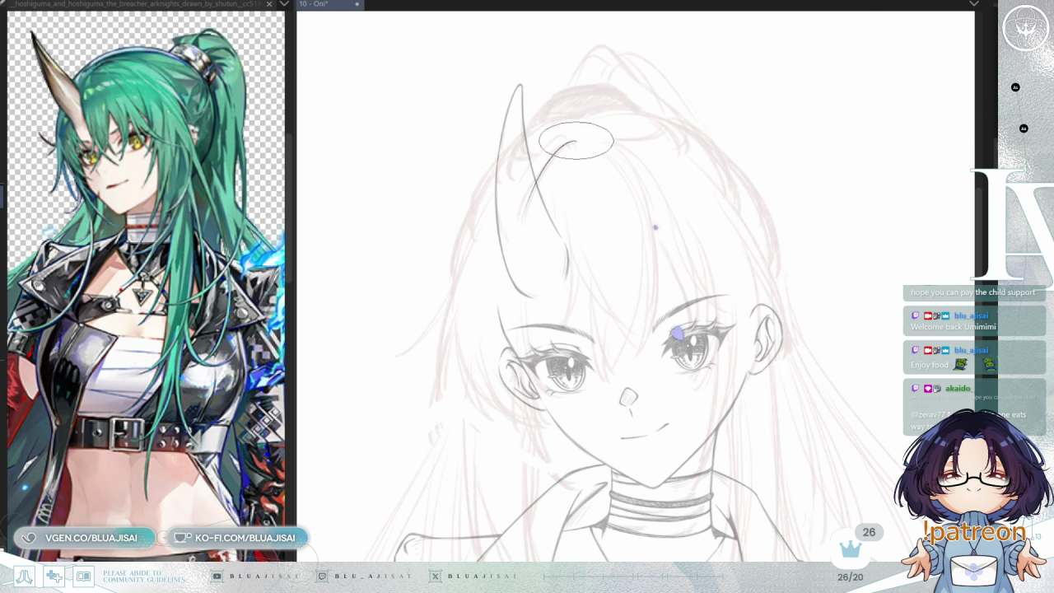
drag(541, 290, 537, 255)
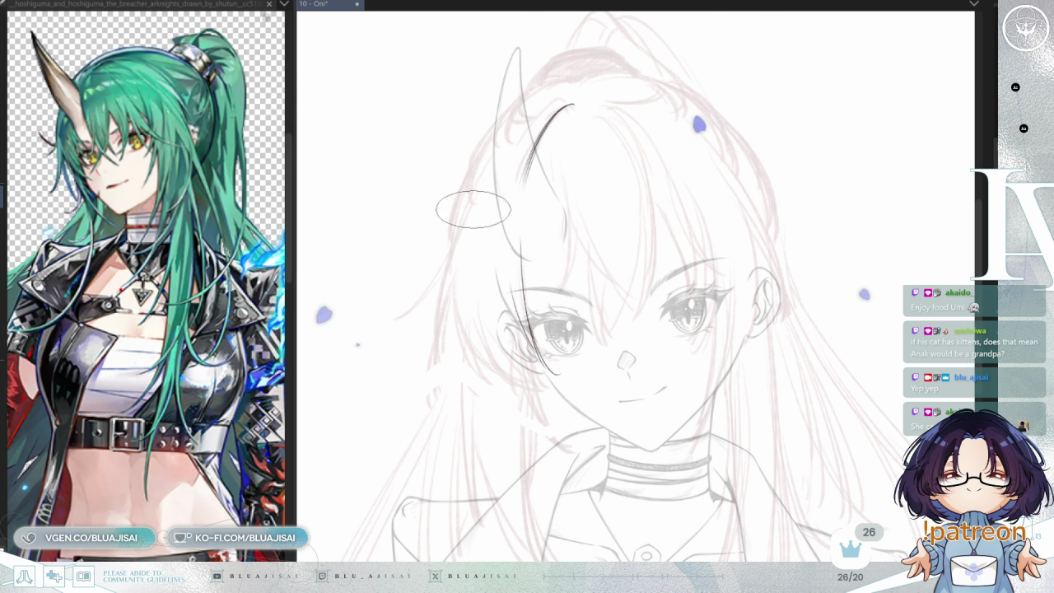
- Ink four bang strands beside the horn, redrawing the hooked one with a straighter end
drag(468, 204, 416, 306)
drag(471, 200, 387, 314)
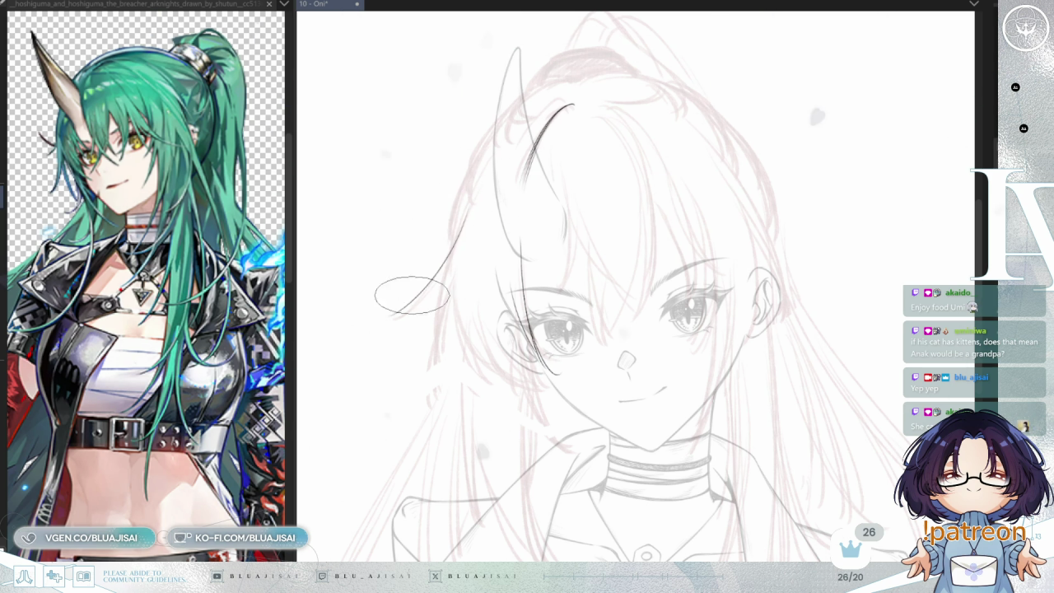
key(ctrl+z)
drag(434, 263, 380, 318)
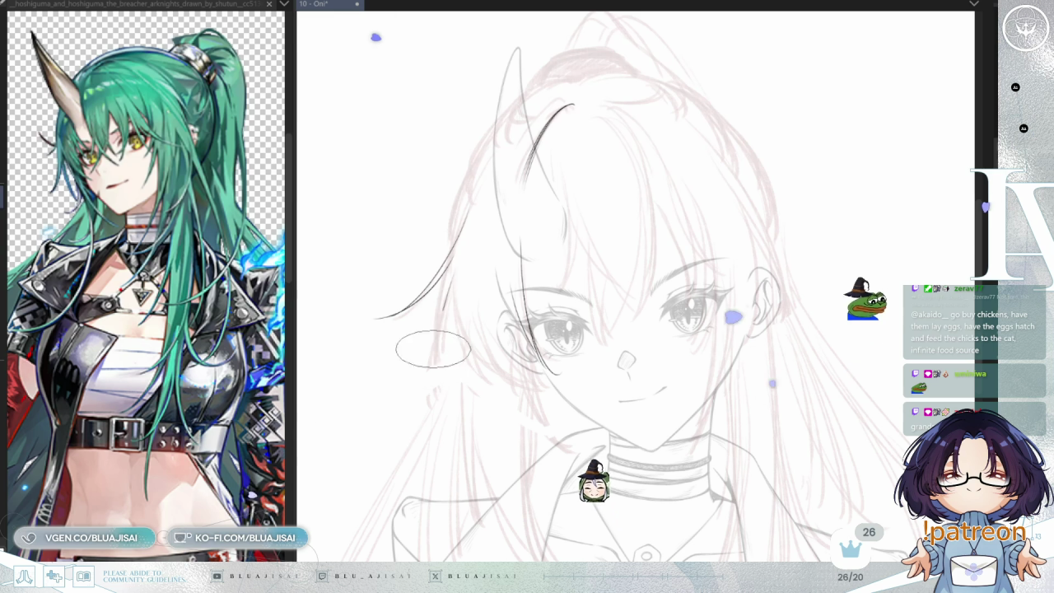
drag(451, 278, 430, 404)
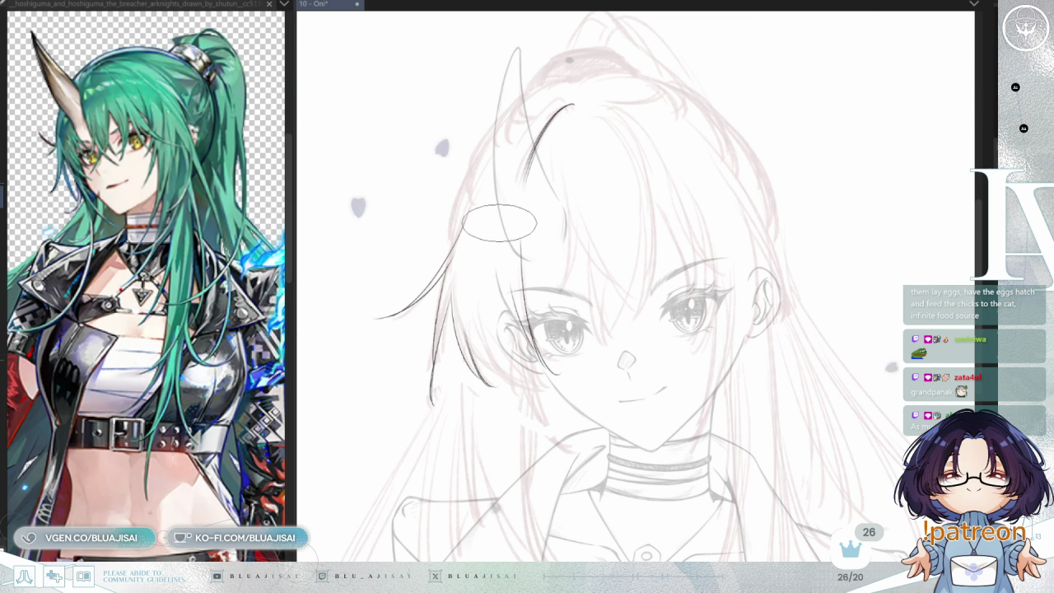
scroll(527, 235, up, 1)
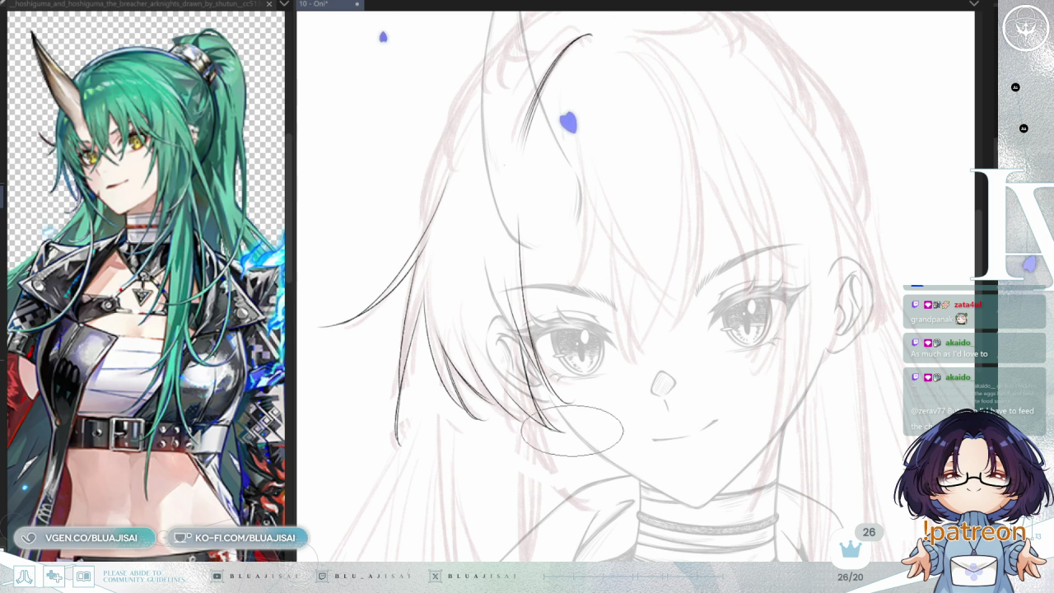
drag(513, 176, 491, 108)
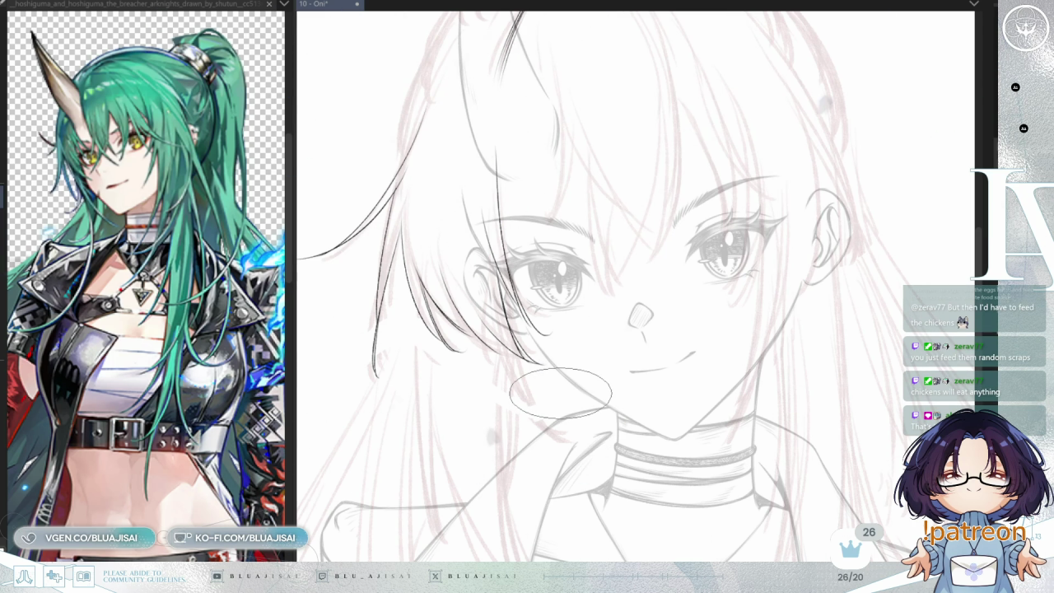
- Ink a strand down over the eye and a long curved strand down the bangs
scroll(560, 393, down, 4)
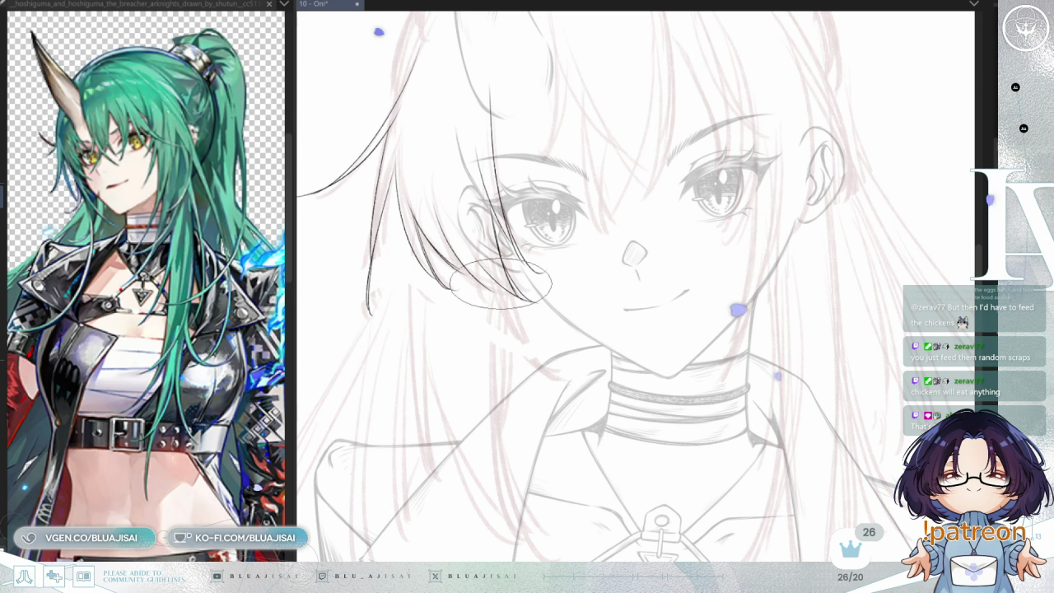
drag(523, 333, 561, 375)
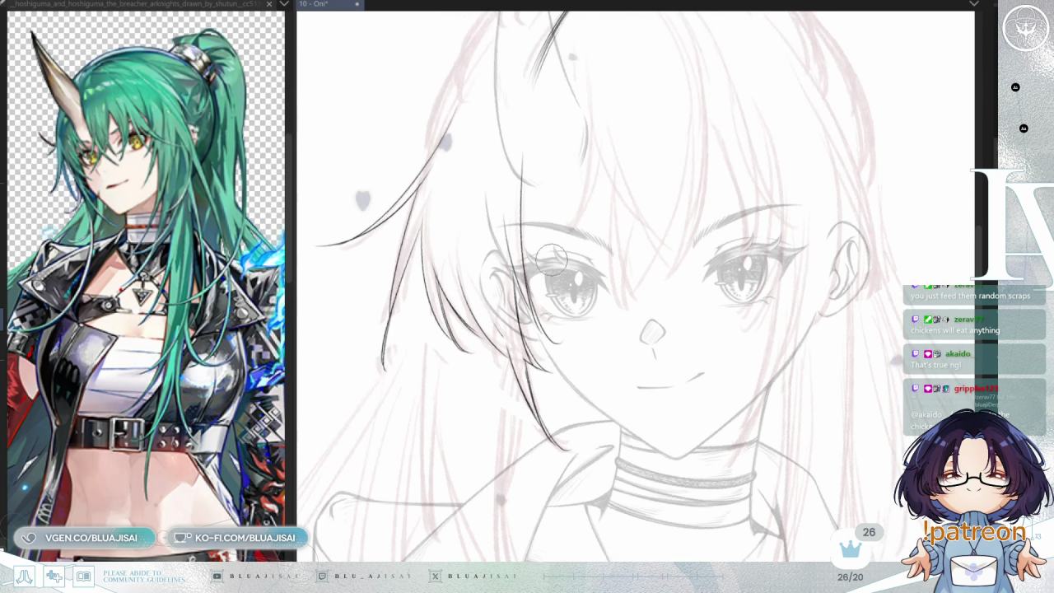
mouse_move(691, 118)
mouse_down()
mouse_move(626, 164)
mouse_move(593, 154)
mouse_up()
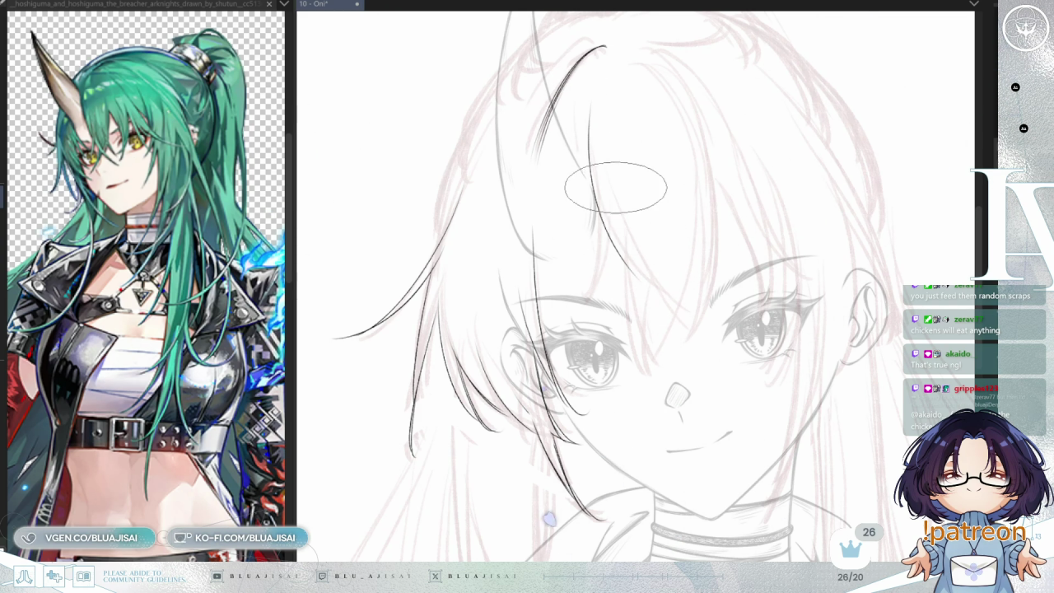
drag(596, 191, 708, 321)
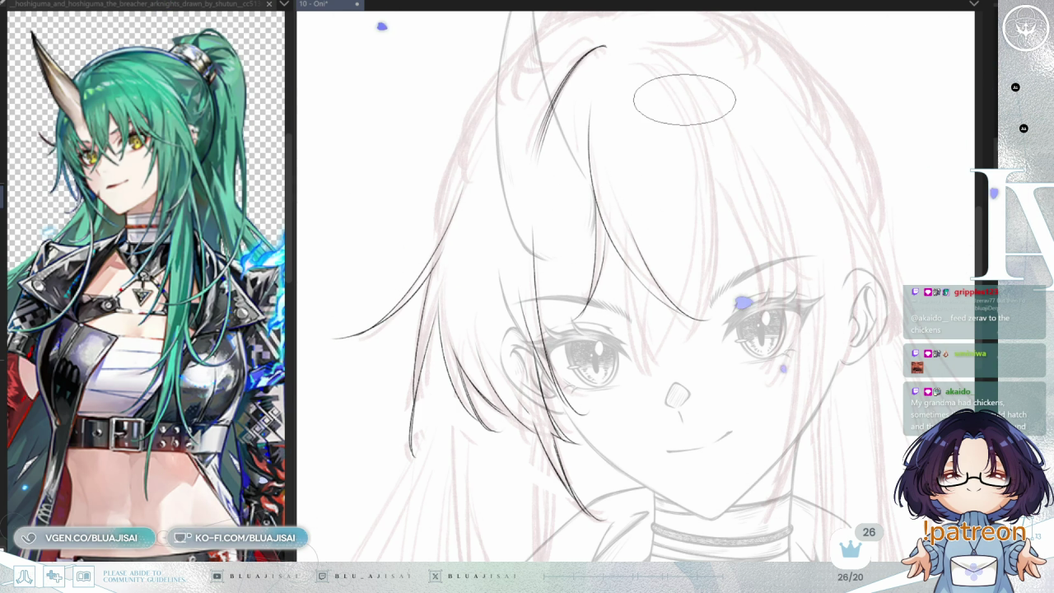
scroll(684, 99, up, 1)
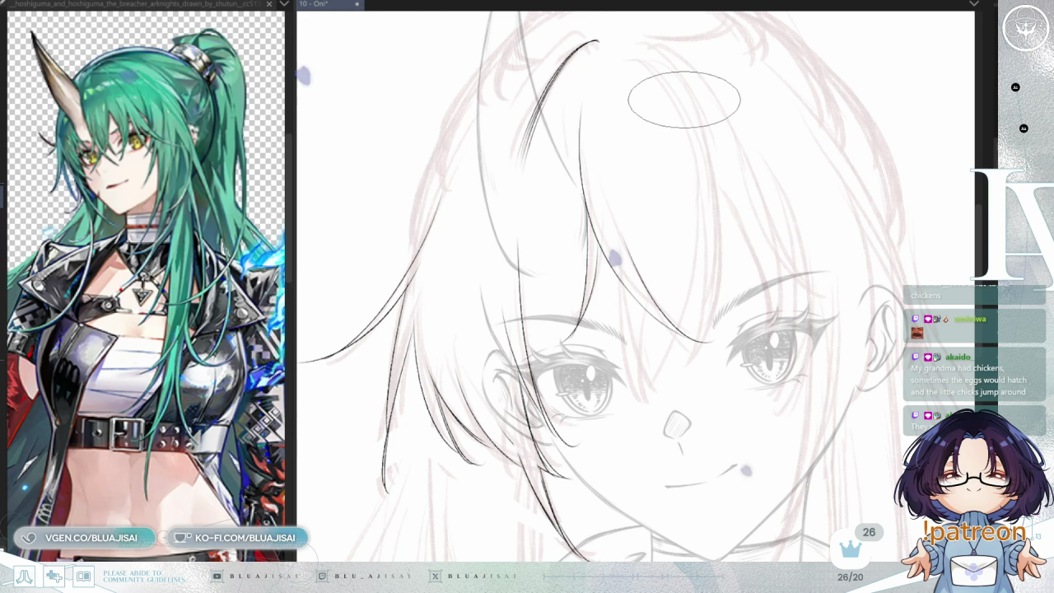
- Rotate the view to level the face and ink a short curved strand at the crown
drag(750, 203, 753, 202)
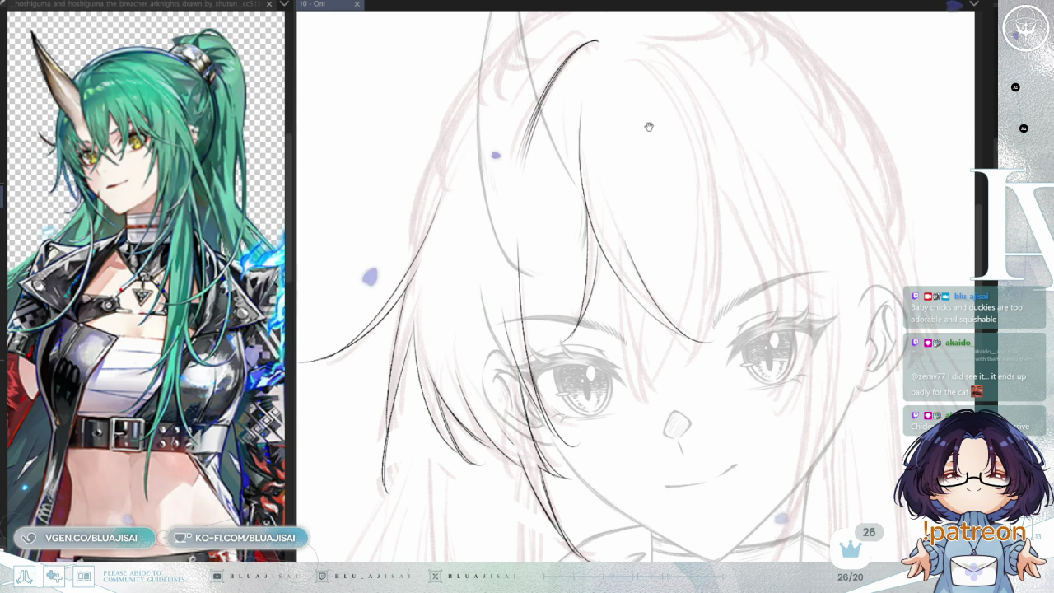
drag(538, 145, 571, 199)
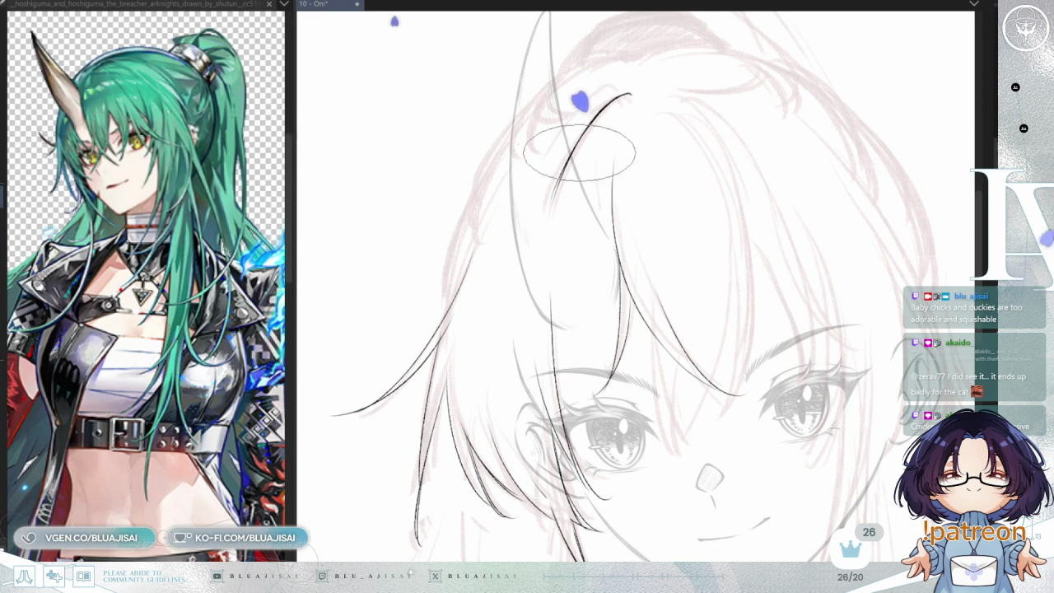
key(asciicircum)
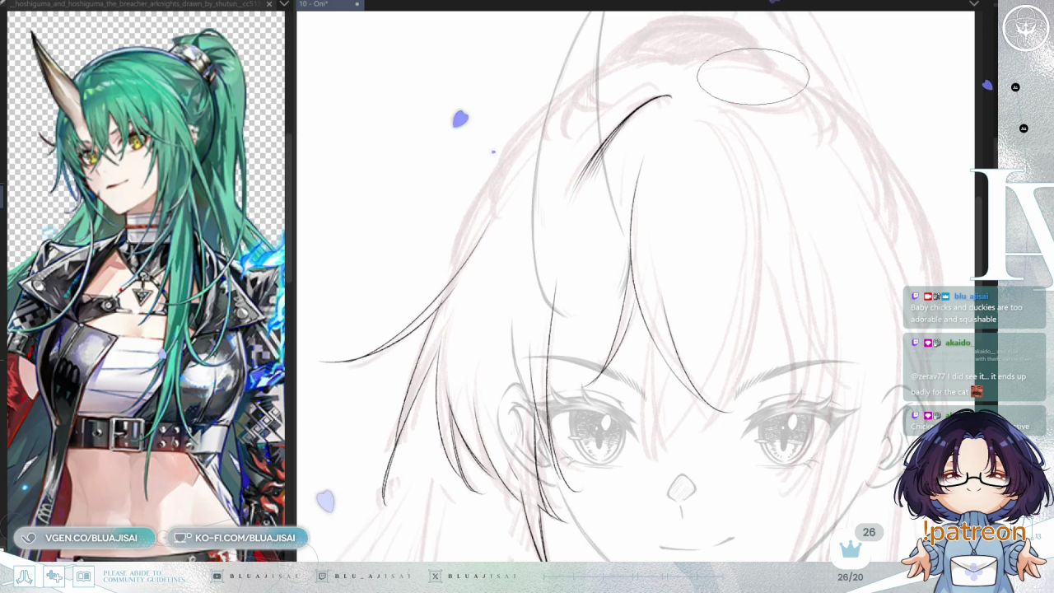
key(asciicircum)
drag(676, 80, 721, 132)
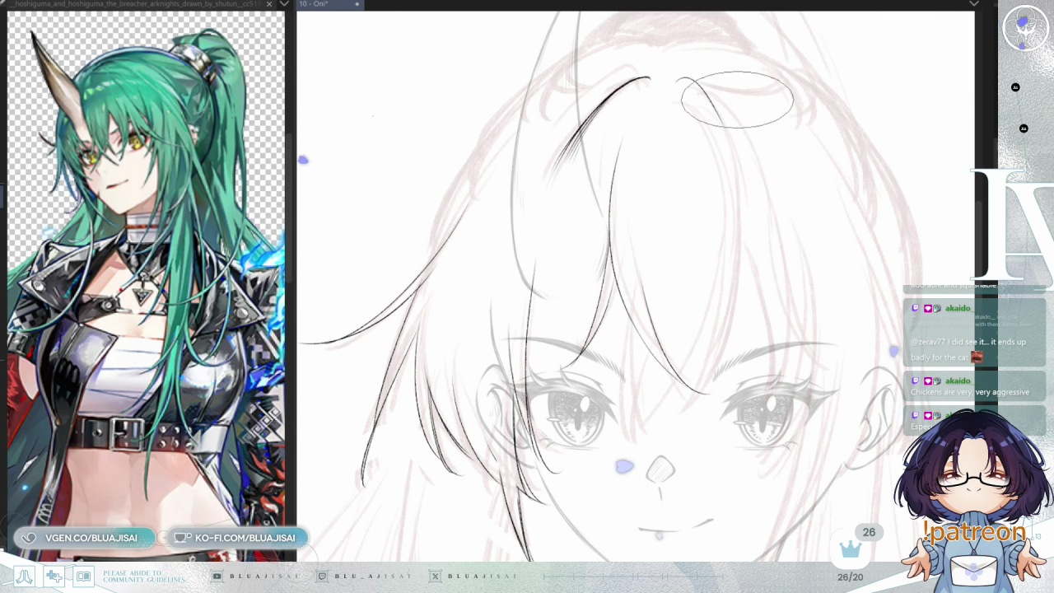
key(h)
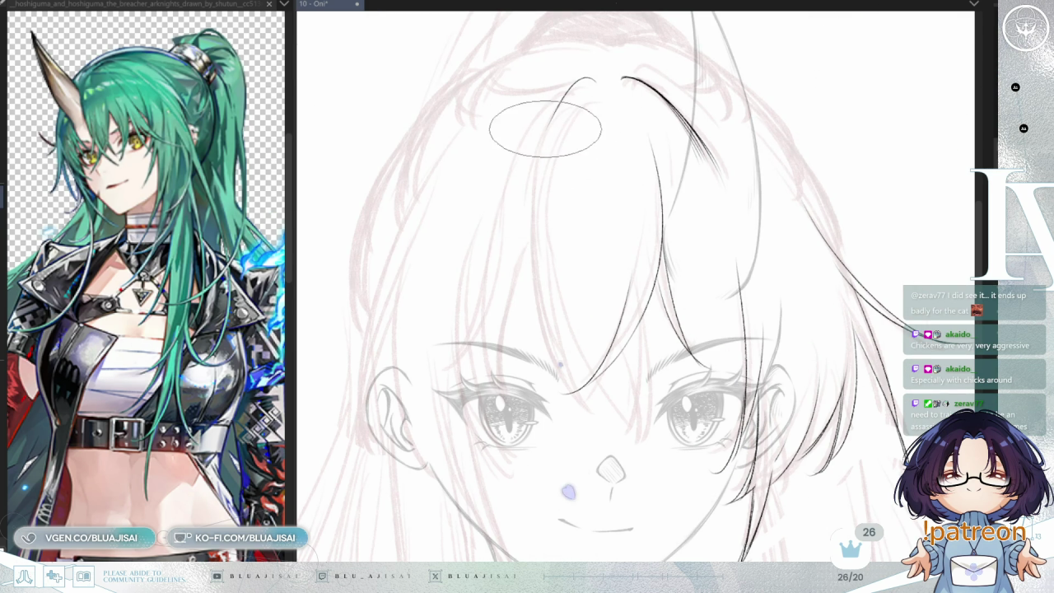
- Draw a long hair strand from the crown down through the bangs, redrawing it once
drag(581, 82, 487, 298)
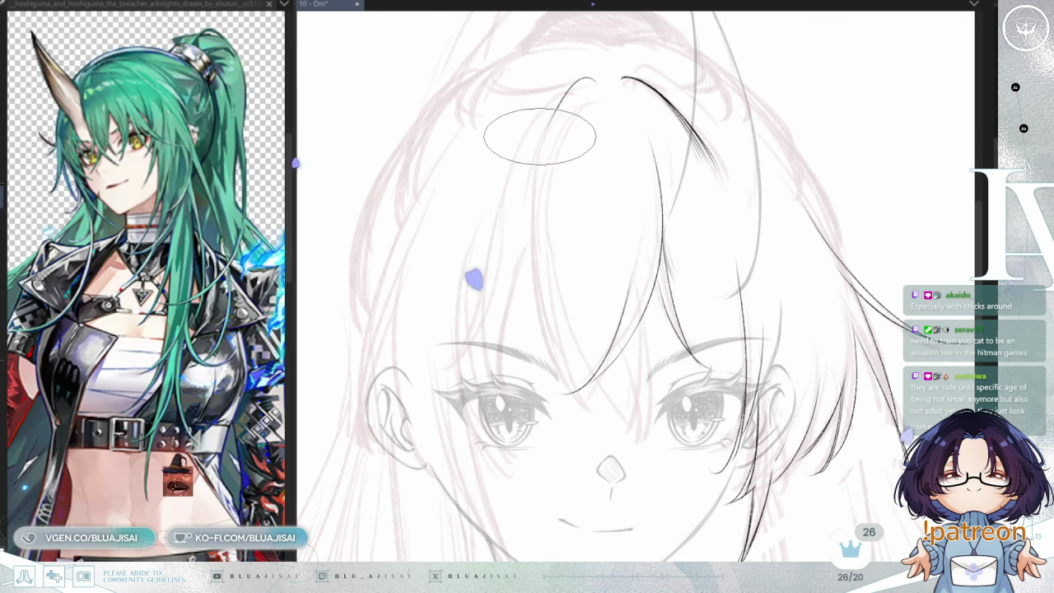
key(ctrl+z)
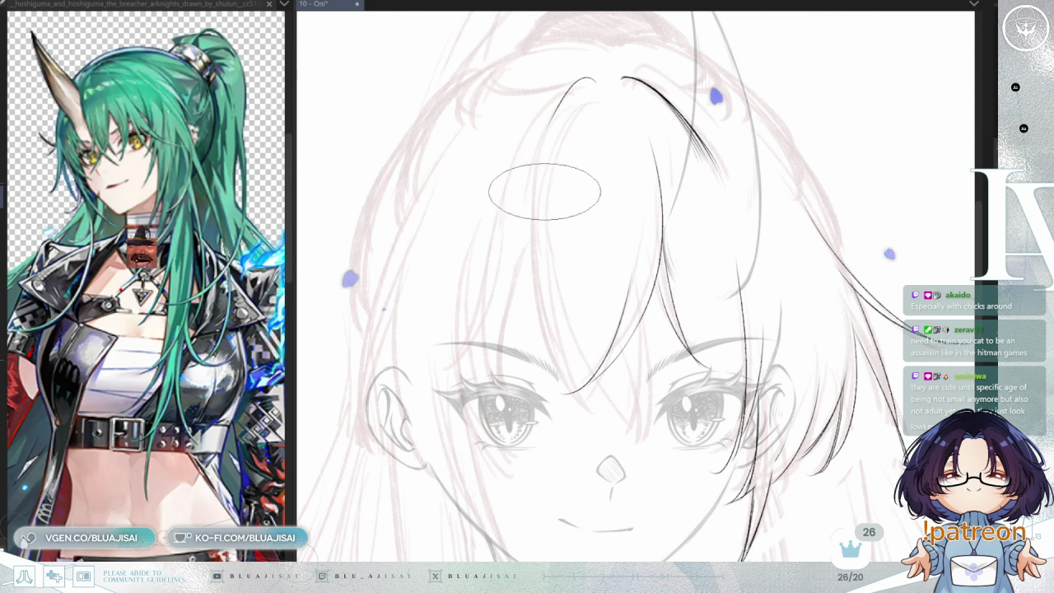
drag(576, 82, 545, 374)
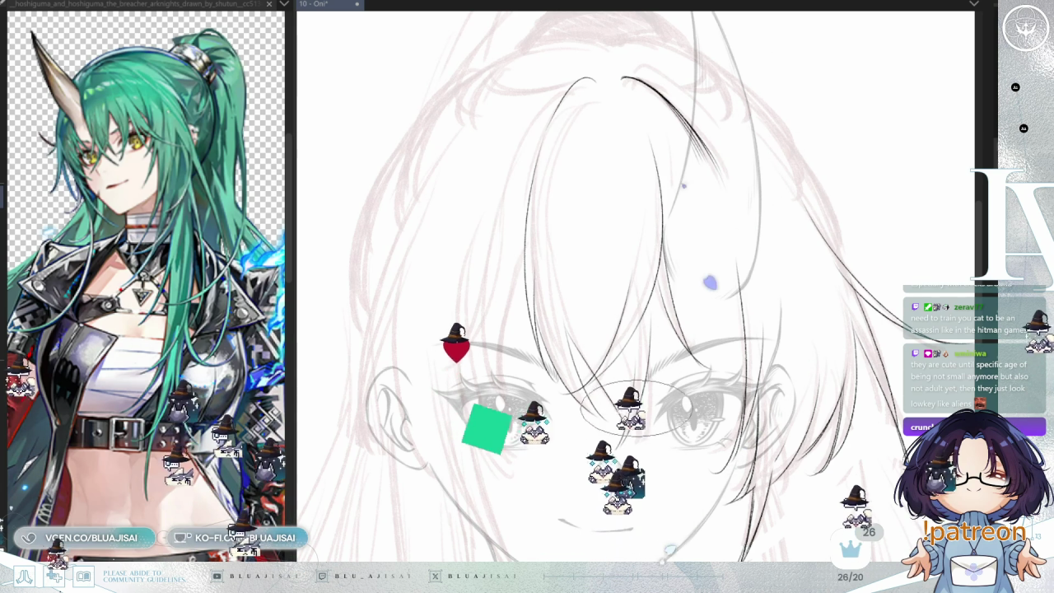
drag(685, 134, 745, 284)
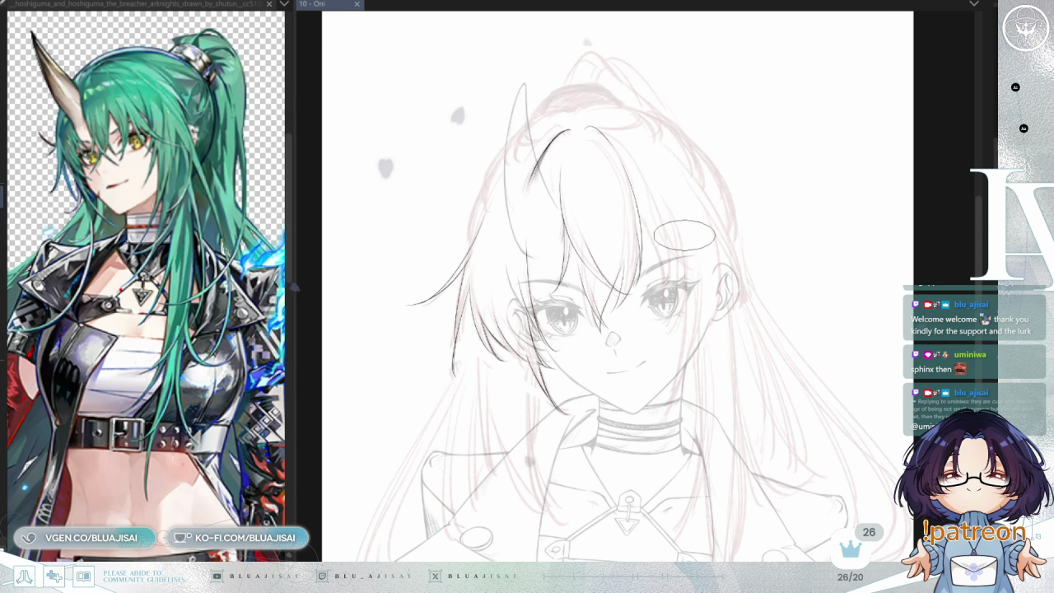
- Zoom and mirror the view, then ink a bang strand curving down from the top
key(ctrl+plus)
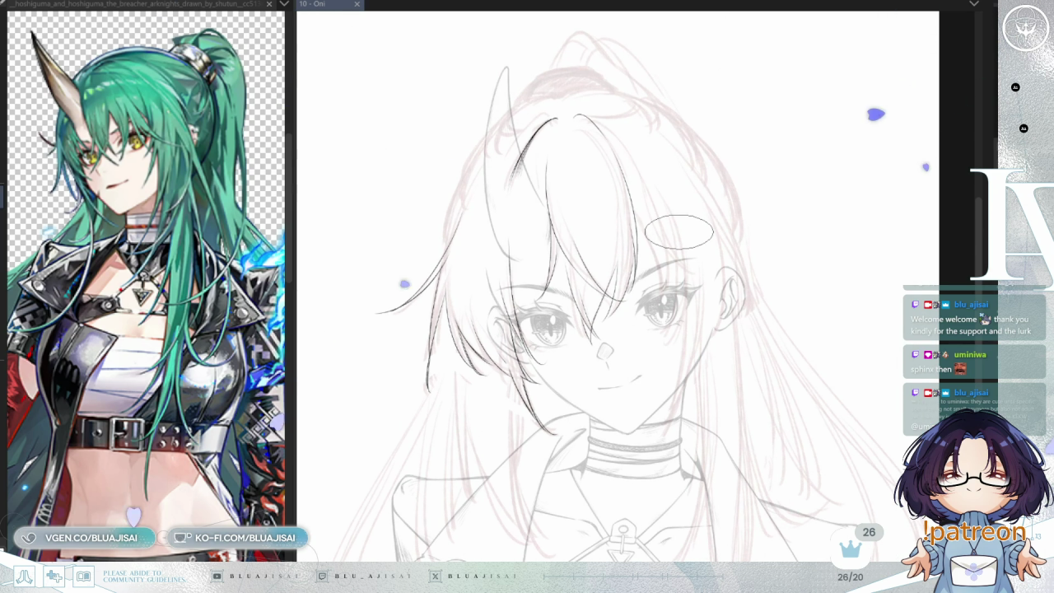
key(m)
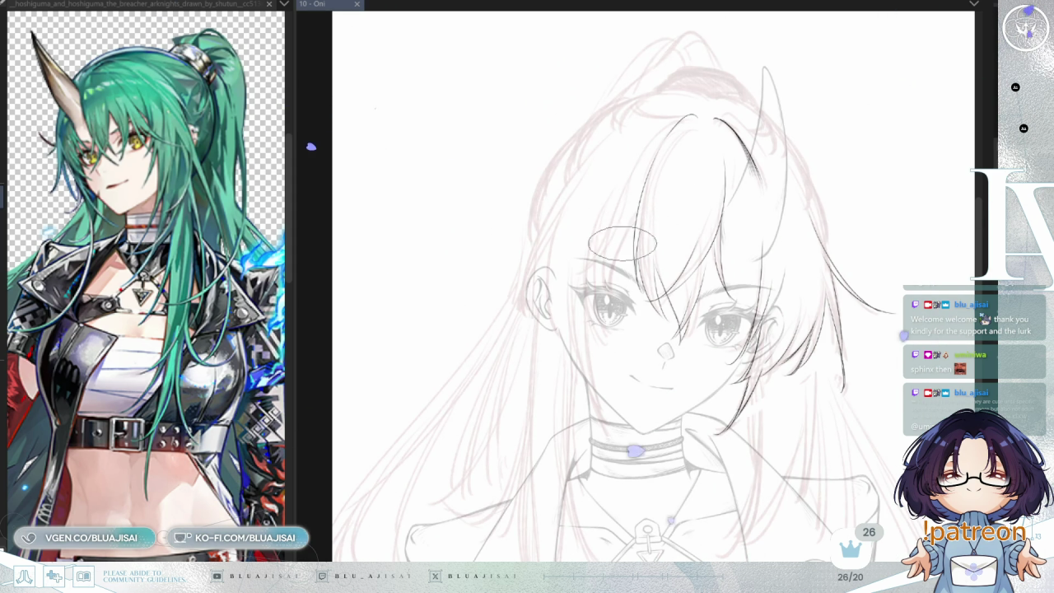
scroll(634, 222, up, 2)
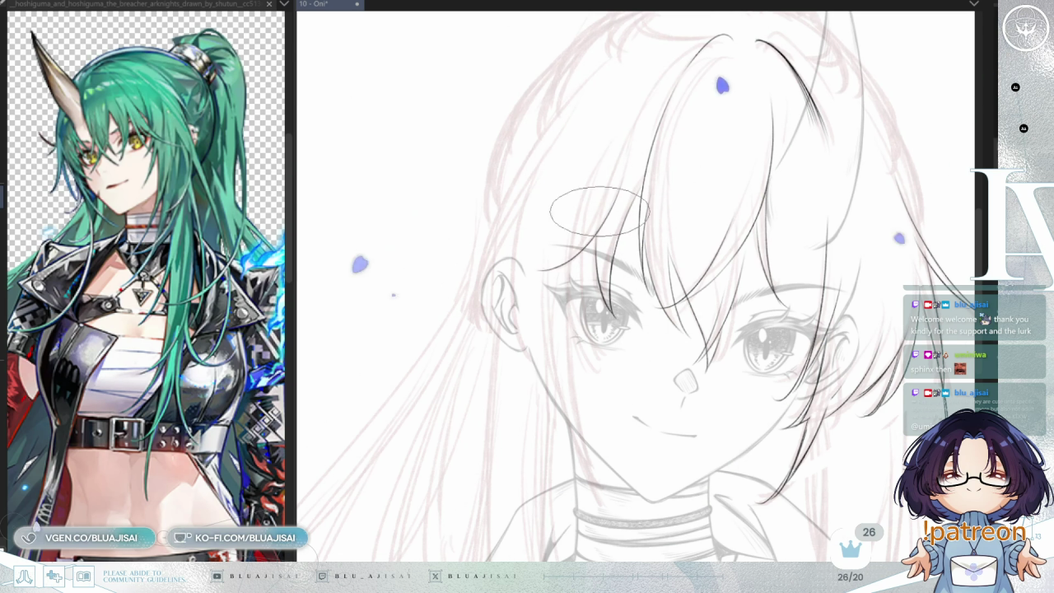
drag(667, 183, 649, 257)
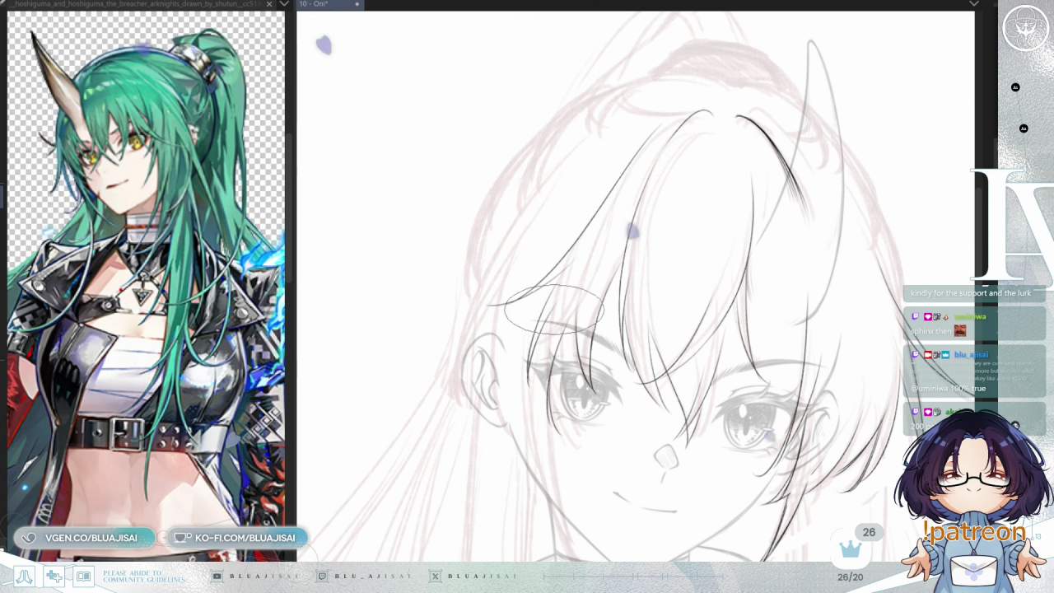
scroll(861, 115, down, 2)
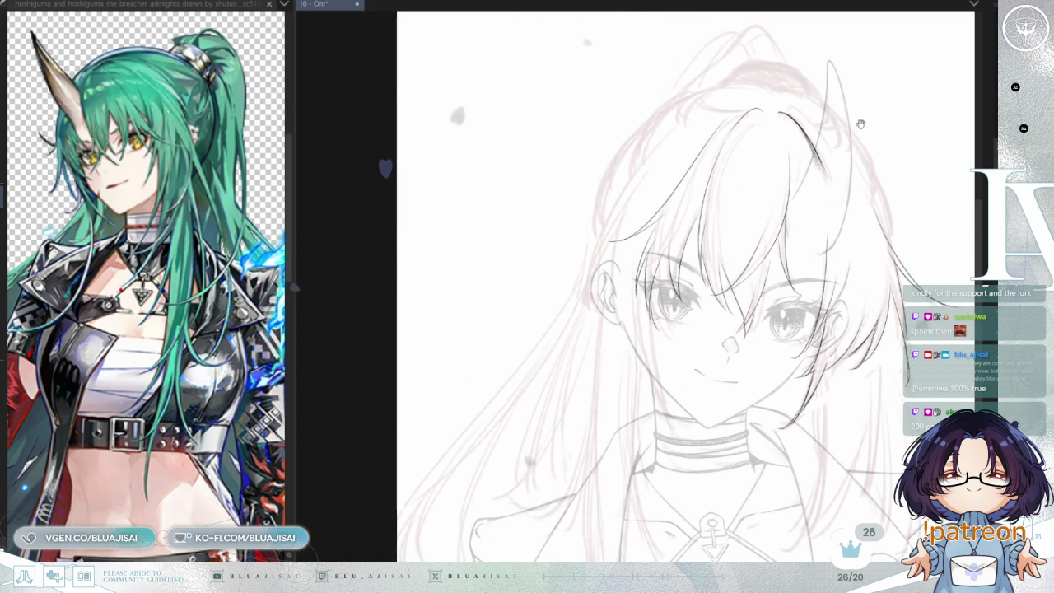
drag(861, 115, 806, 166)
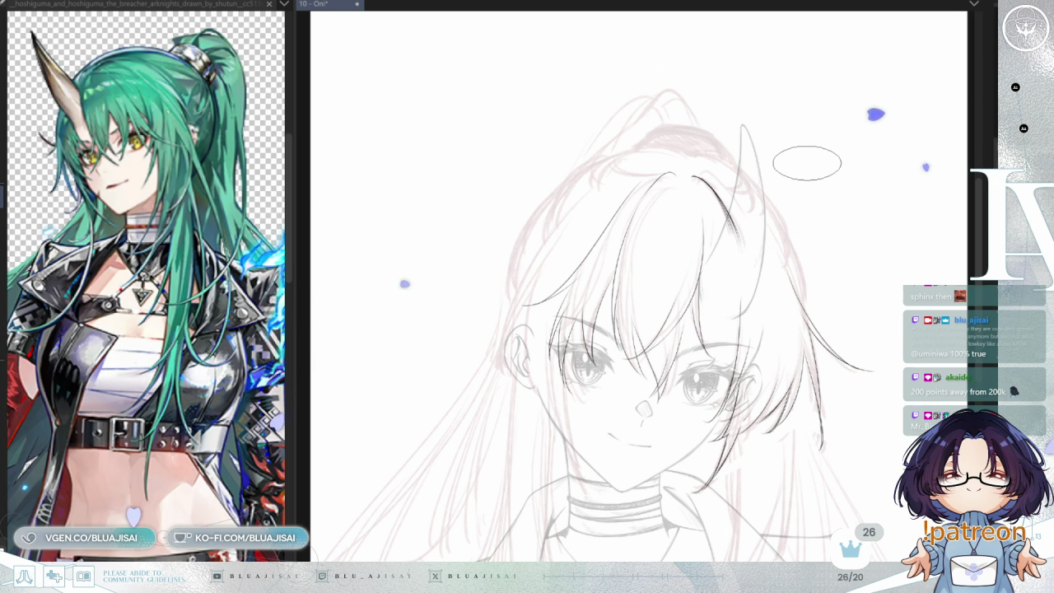
scroll(667, 181, up, 2)
drag(671, 174, 567, 272)
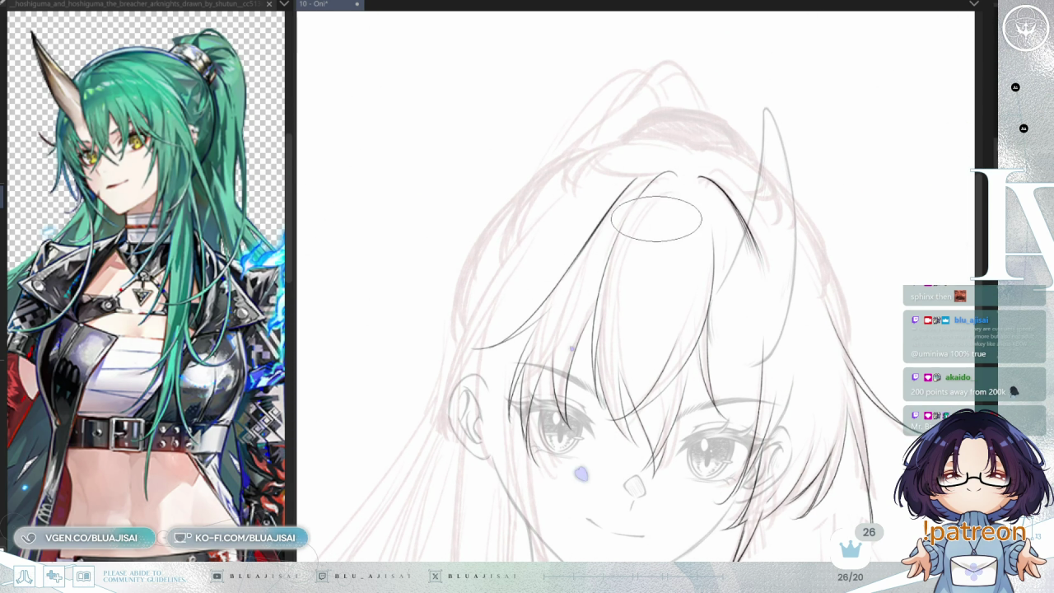
scroll(653, 216, up, 1)
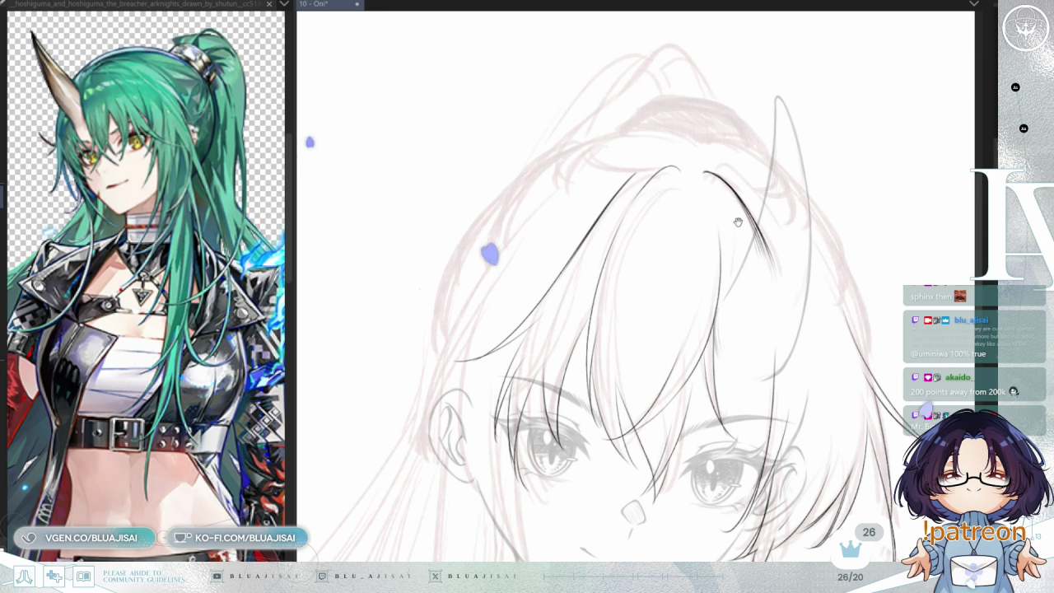
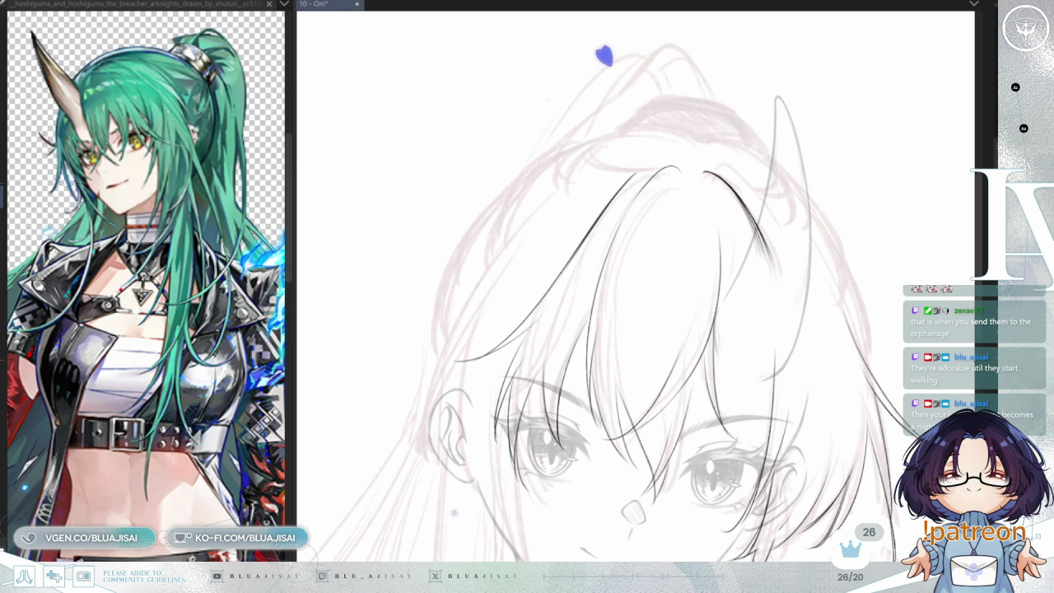
- Ink the curved strokes across the top of the hair and darken a spot on its outline
drag(667, 62, 745, 154)
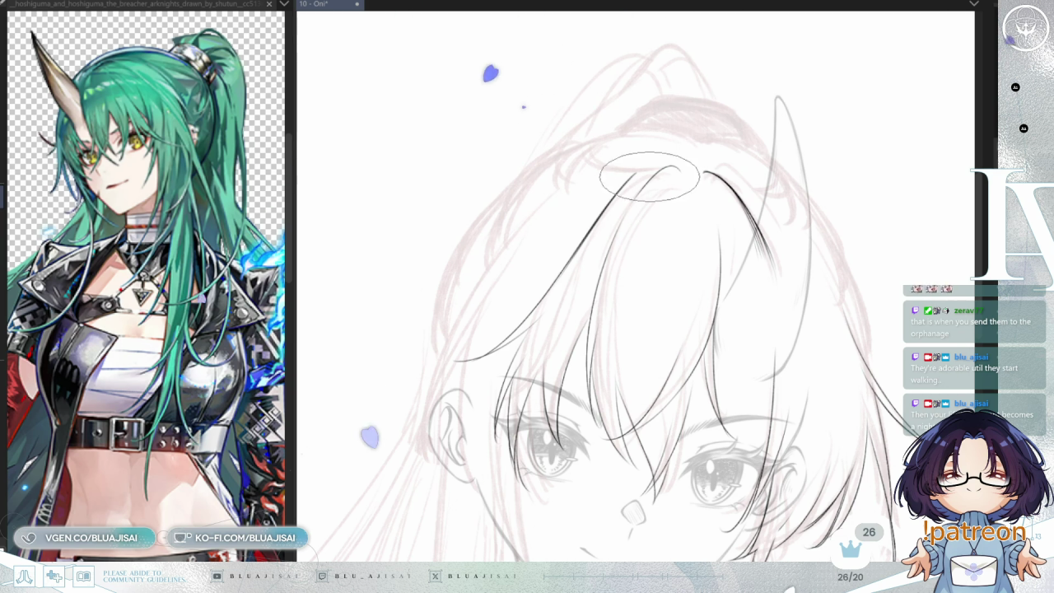
key(Delete)
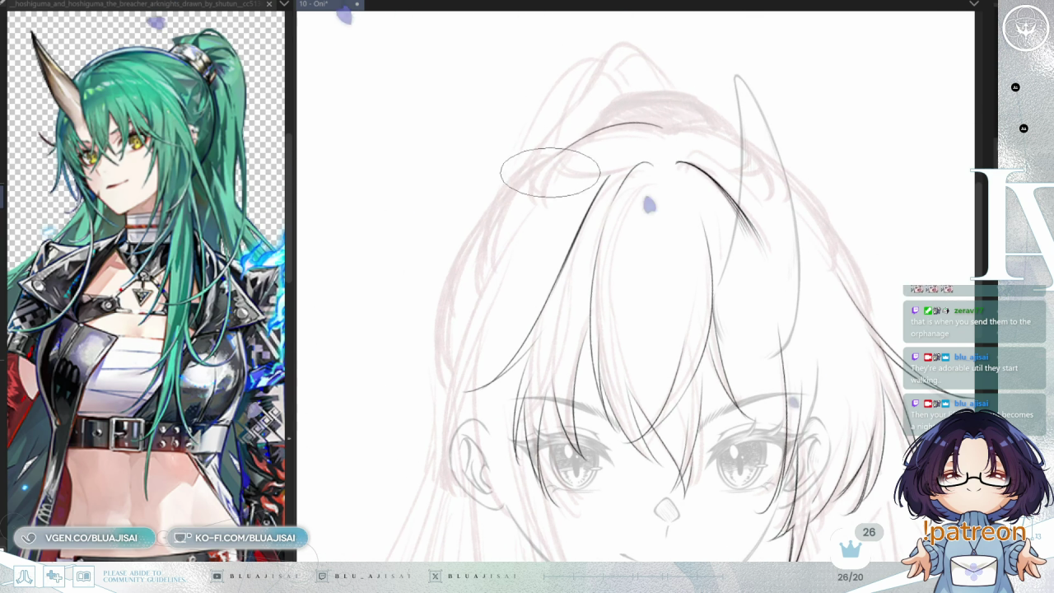
drag(662, 132, 600, 163)
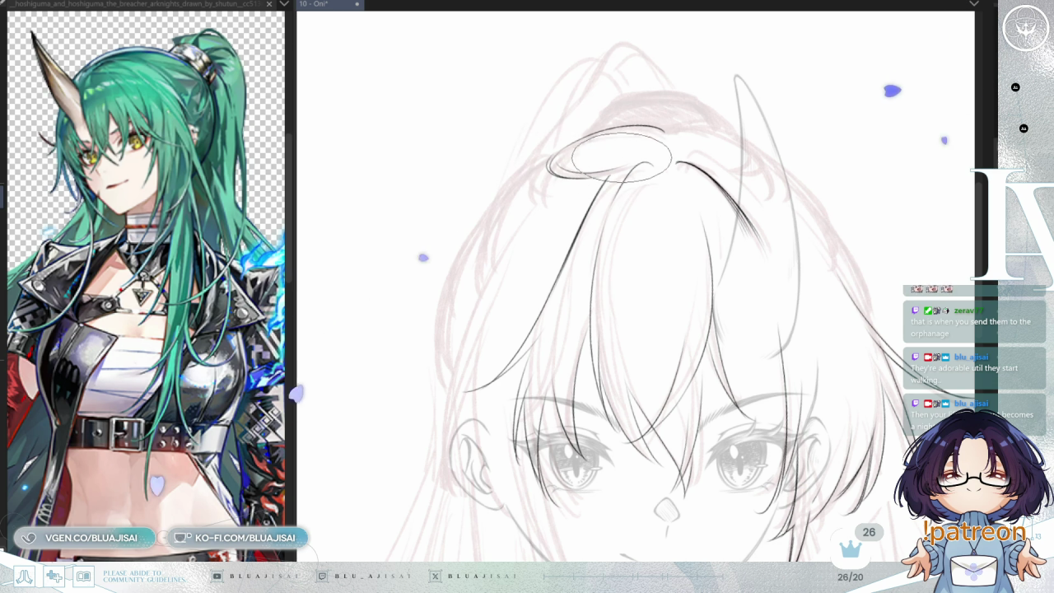
drag(531, 210, 577, 146)
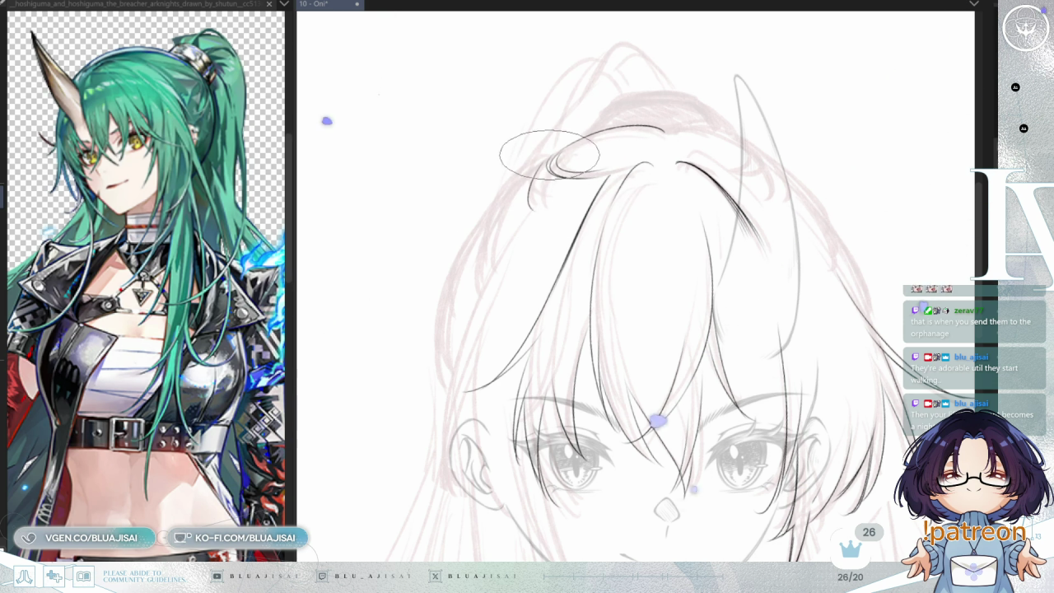
scroll(605, 167, down, 2)
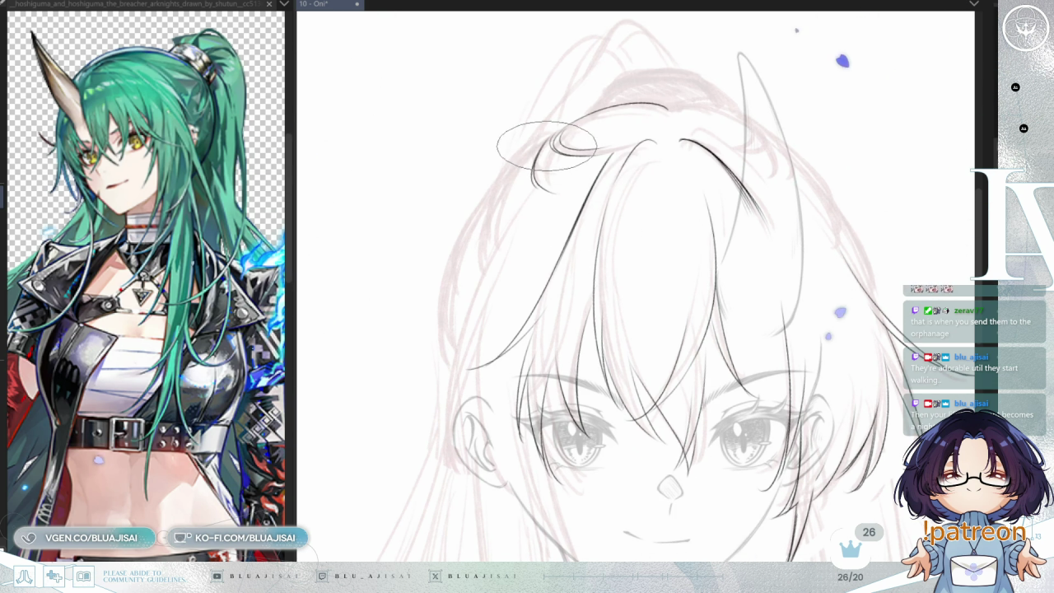
drag(550, 196, 558, 191)
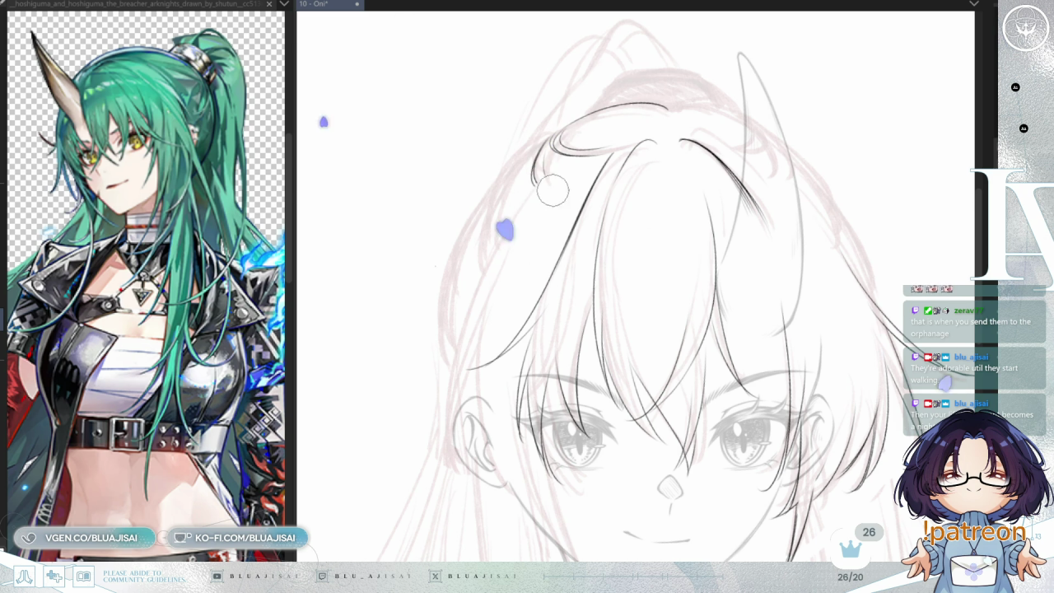
- Extend the left hair outline down beside the face in two long strokes
scroll(576, 177, down, 2)
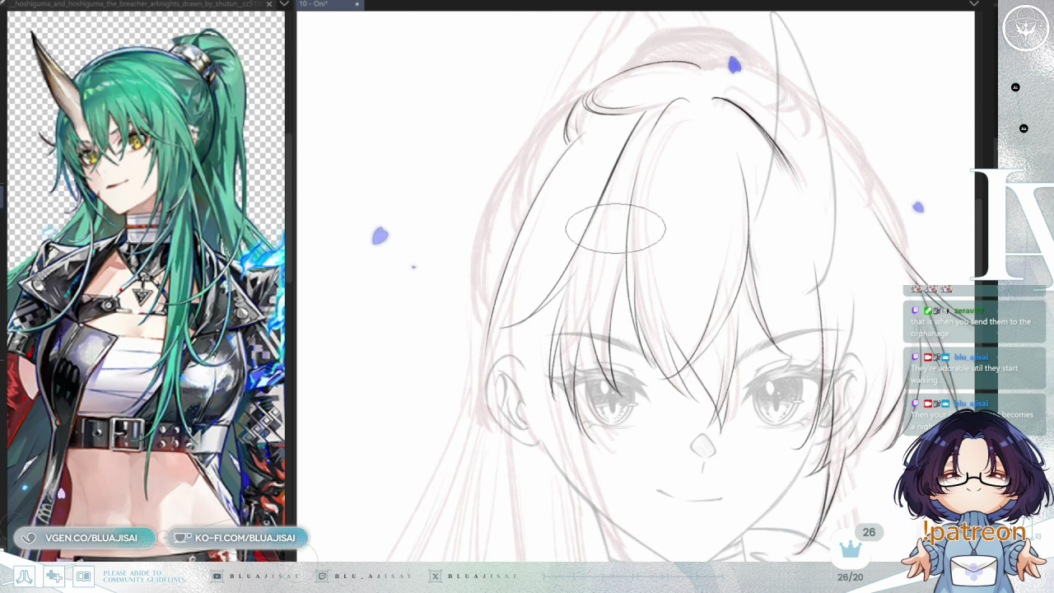
scroll(618, 165, down, 2)
drag(504, 272, 466, 382)
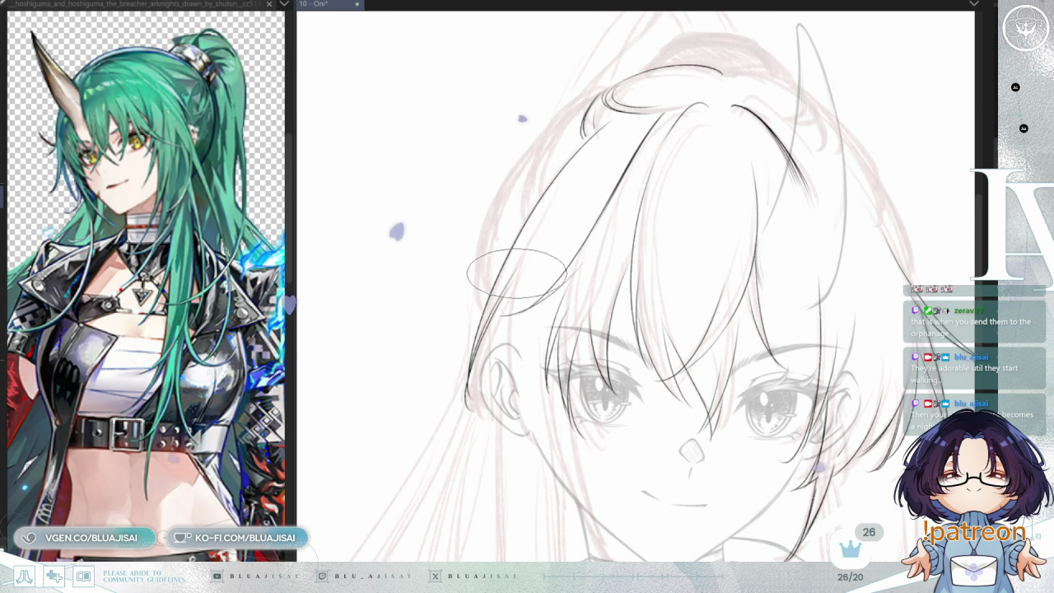
drag(511, 280, 467, 407)
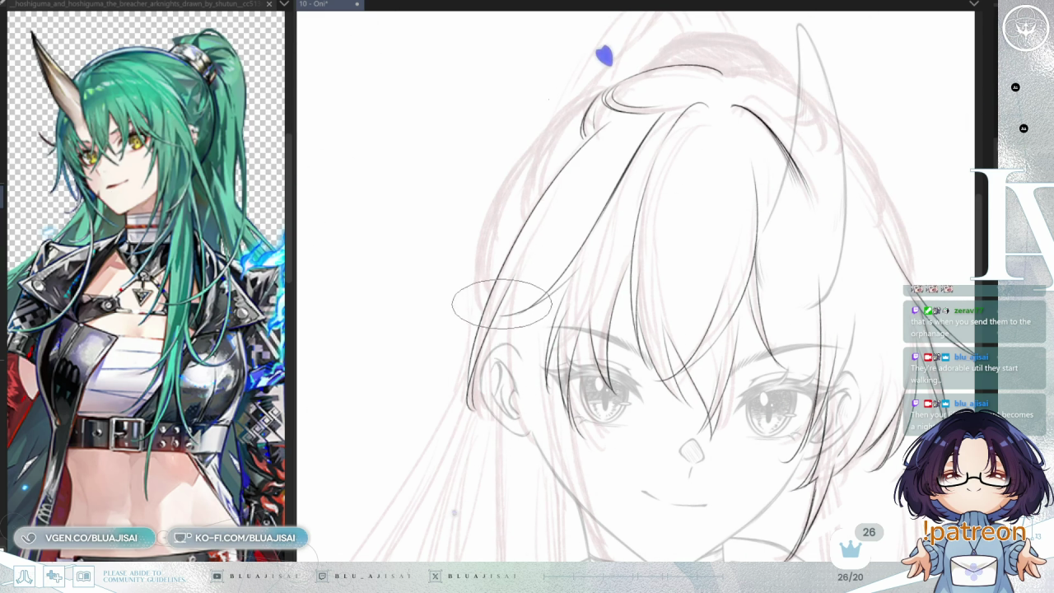
scroll(568, 272, down, 2)
- Zoom out, straighten the rotation, then zoom in and tilt the view onto the face
scroll(609, 214, down, 2)
scroll(631, 175, down, 2)
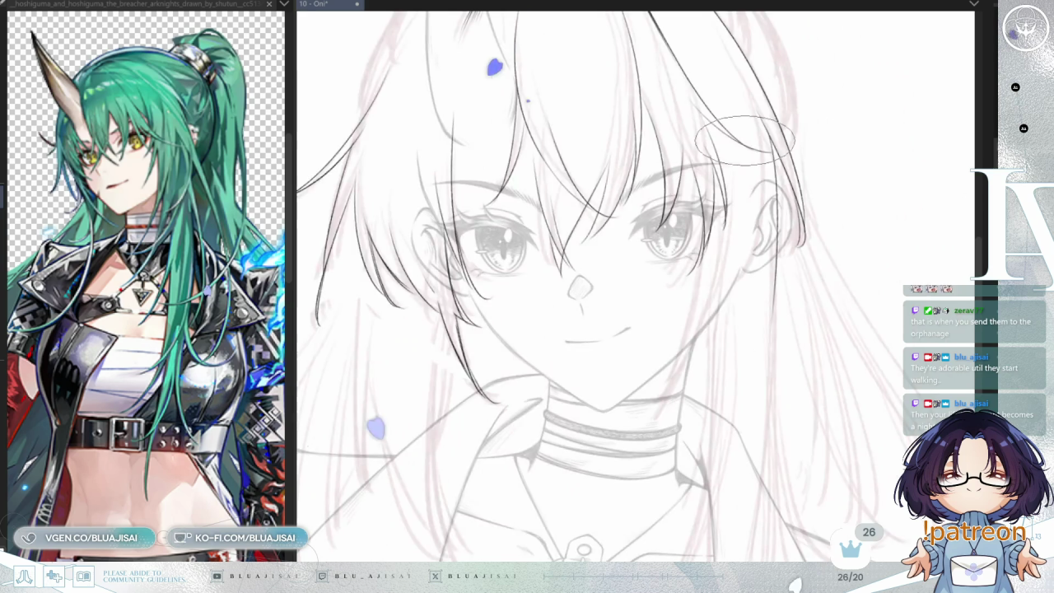
scroll(802, 254, down, 2)
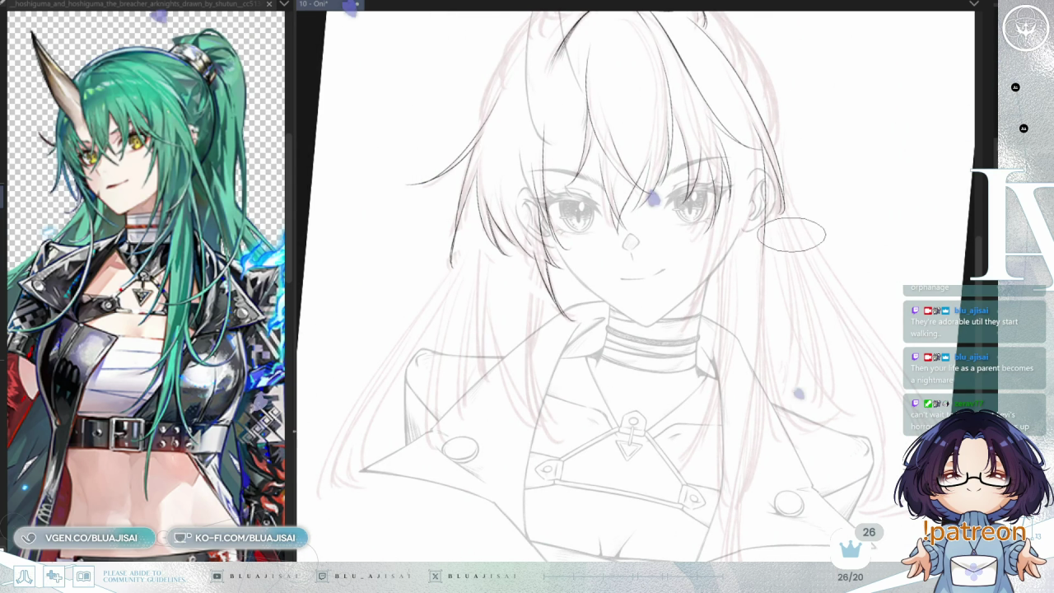
key(Home)
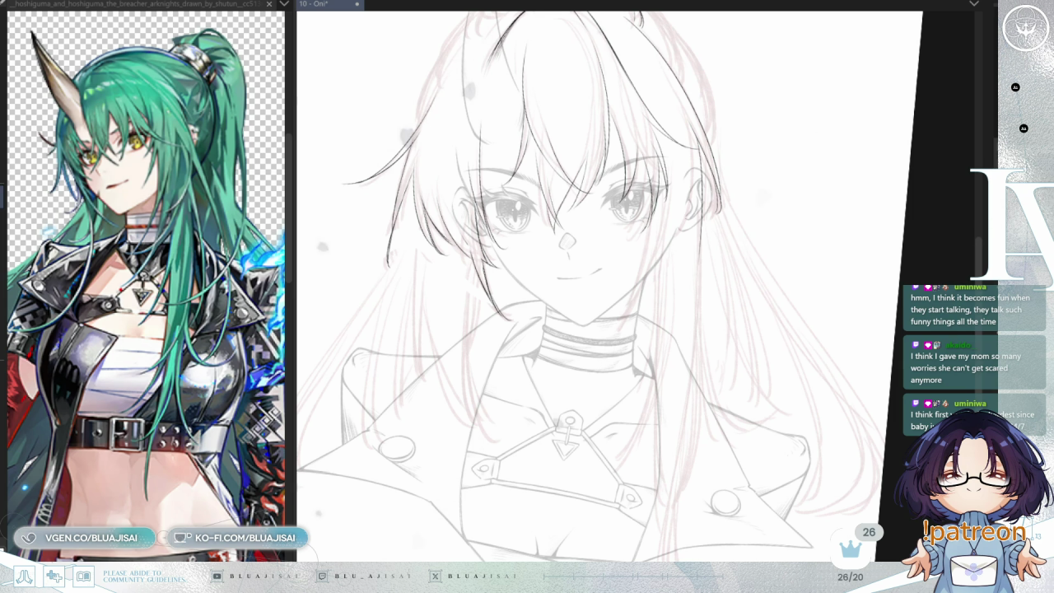
key(ctrl+plus)
key(minus)
key(minus)
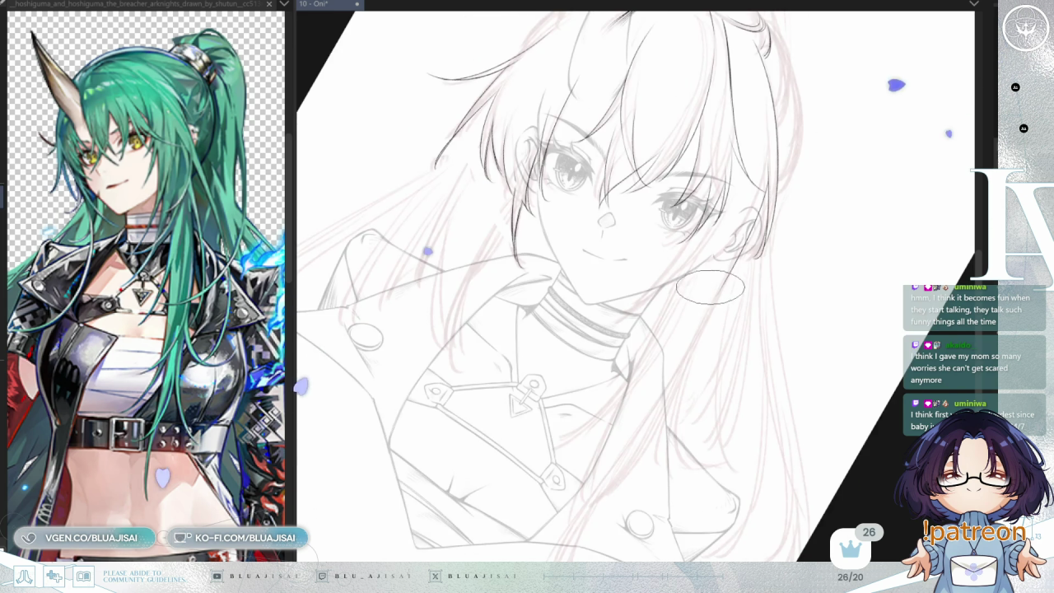
key(Delete)
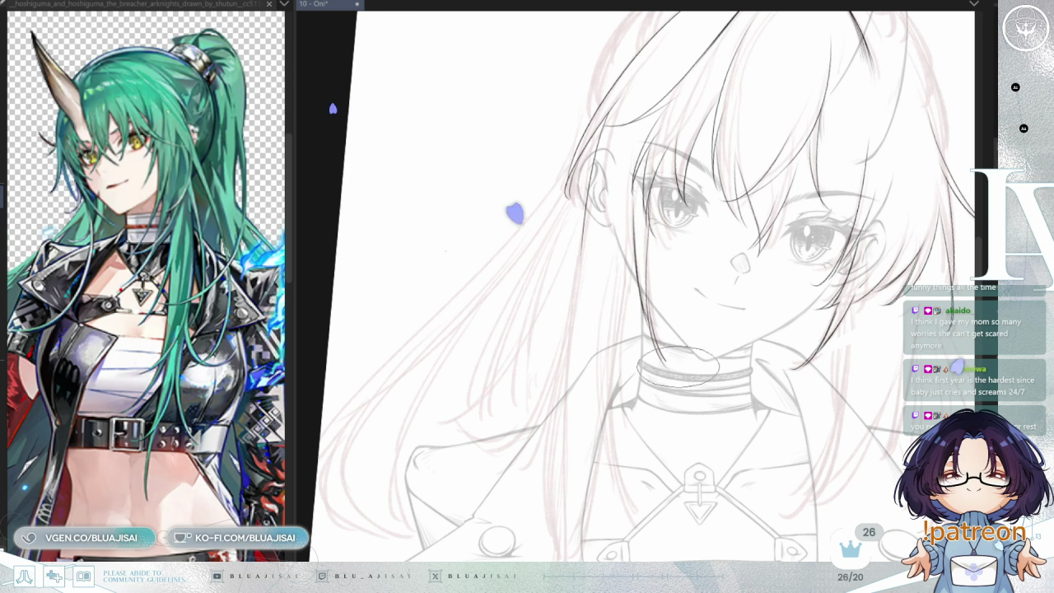
- Straighten the canvas rotation and nudge the view up over the face and collar
drag(646, 308, 687, 305)
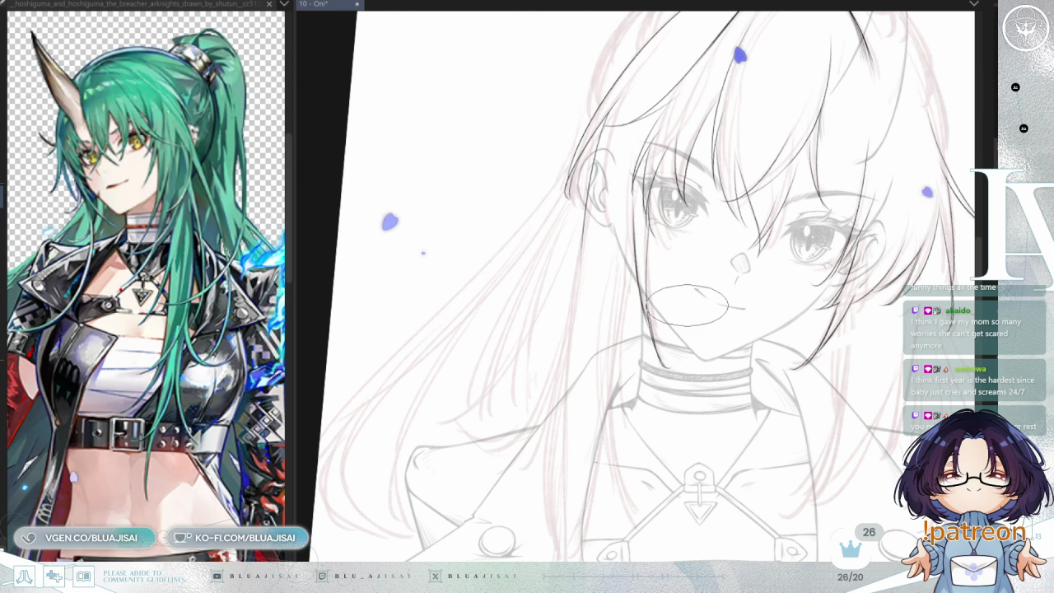
key(ctrl+d)
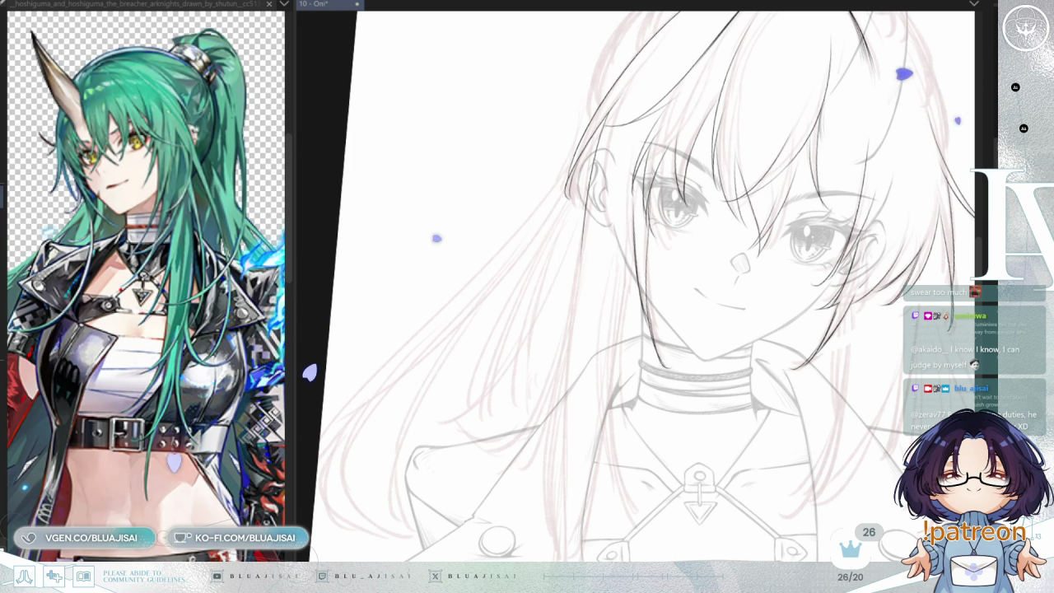
key(Home)
drag(669, 334, 664, 303)
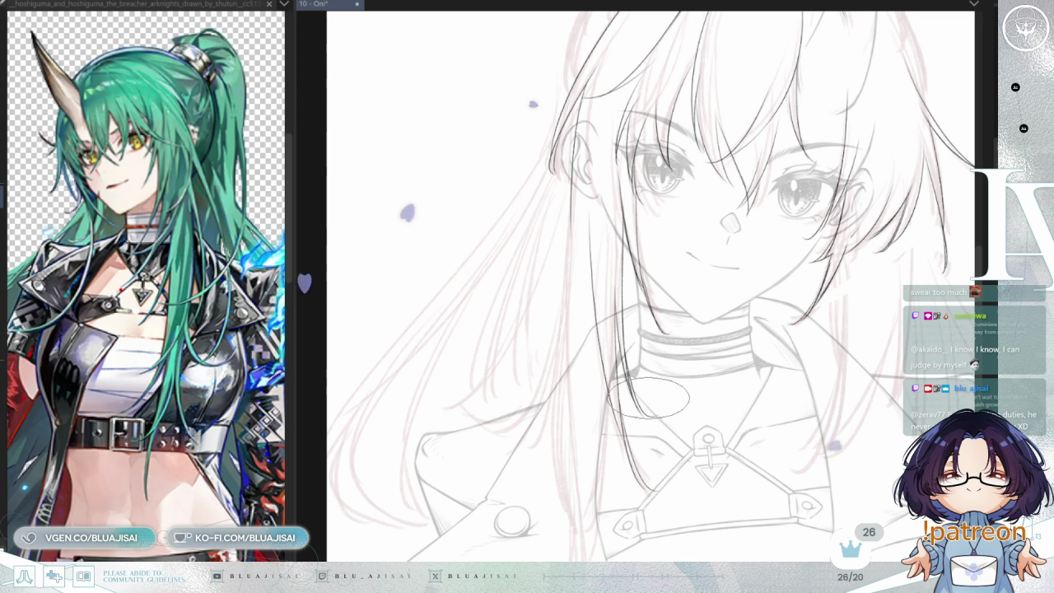
- Pan to the jacket collar, flip the view horizontally, then rotate and zoom onto the lower hair
drag(728, 312, 725, 271)
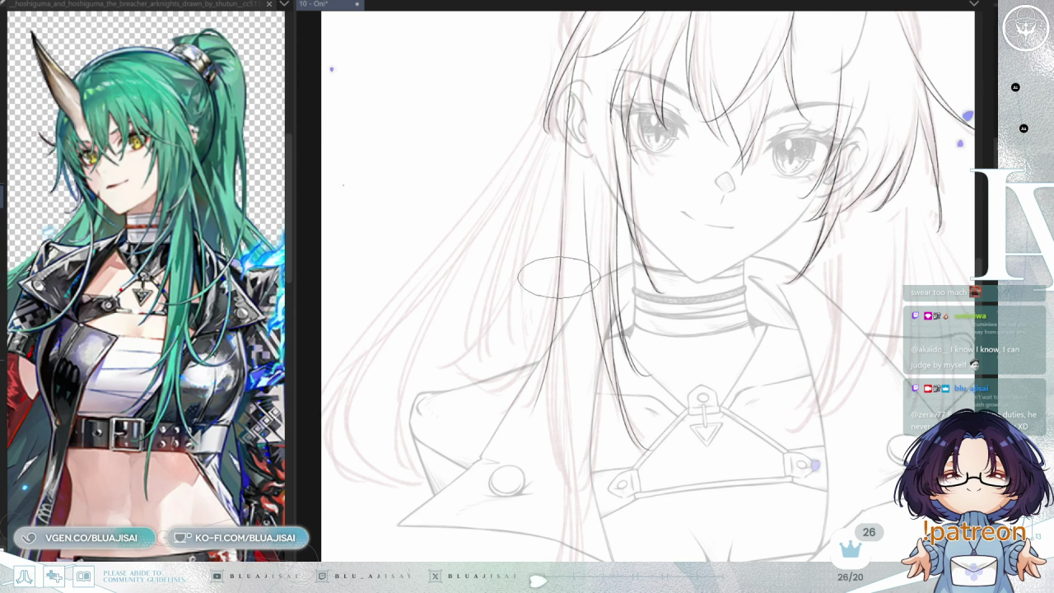
mouse_move(578, 327)
mouse_down()
mouse_move(556, 211)
mouse_move(561, 471)
mouse_up()
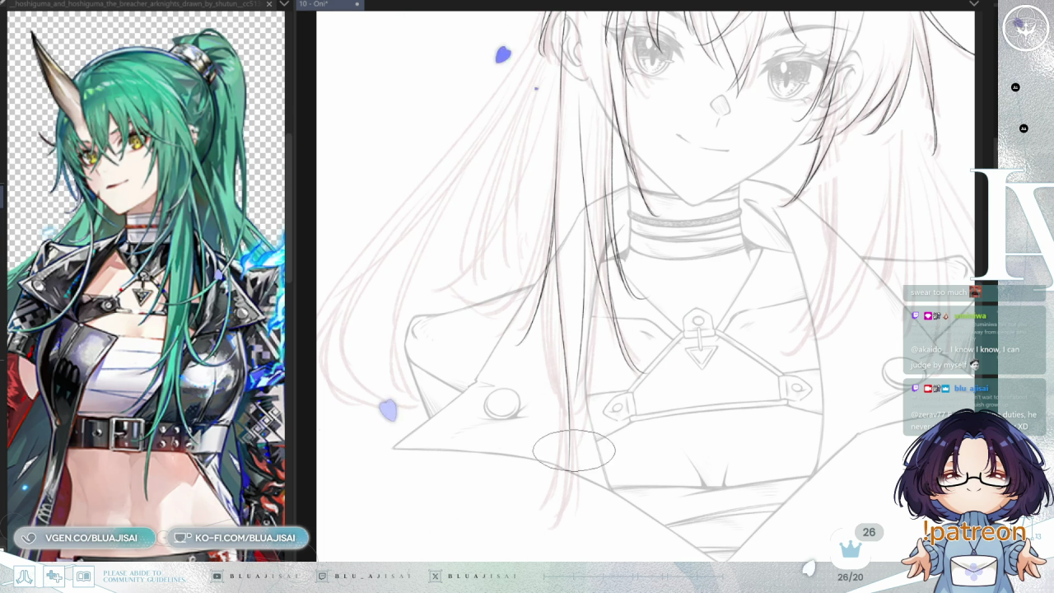
key(h)
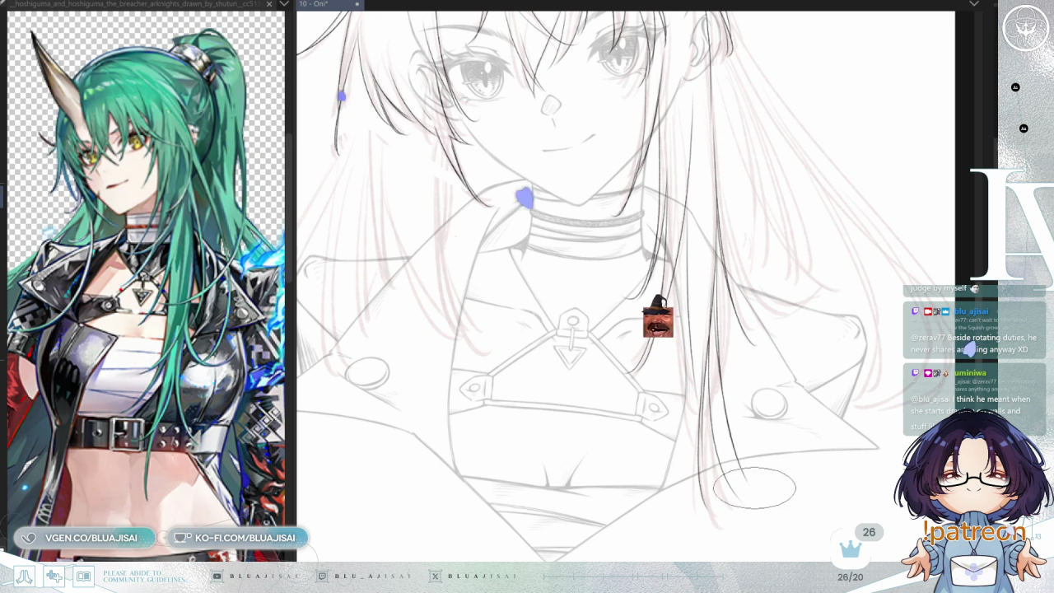
key(Delete)
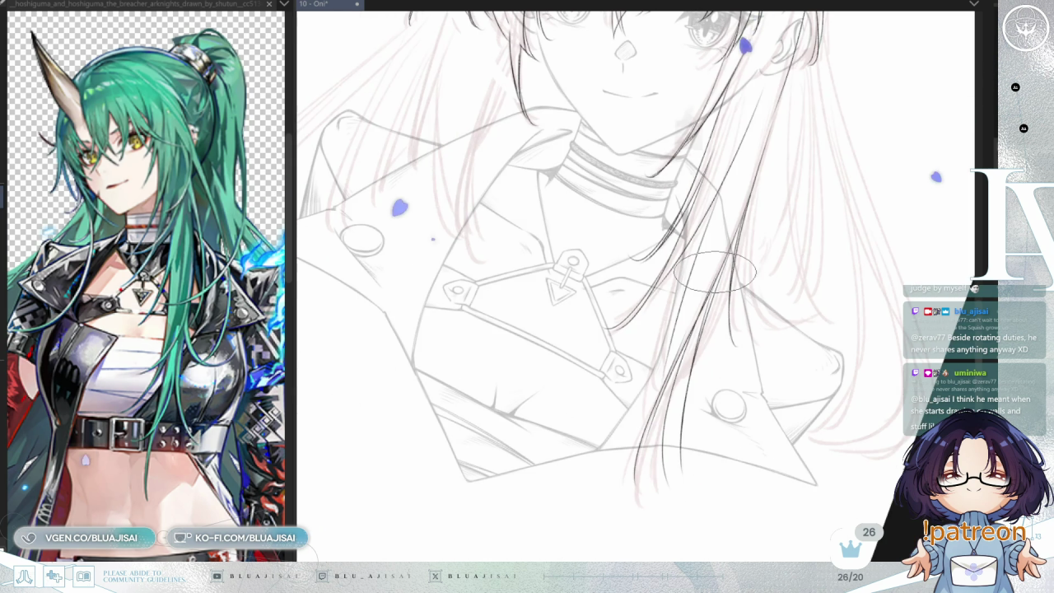
scroll(694, 339, up, 1)
scroll(694, 339, up, 2)
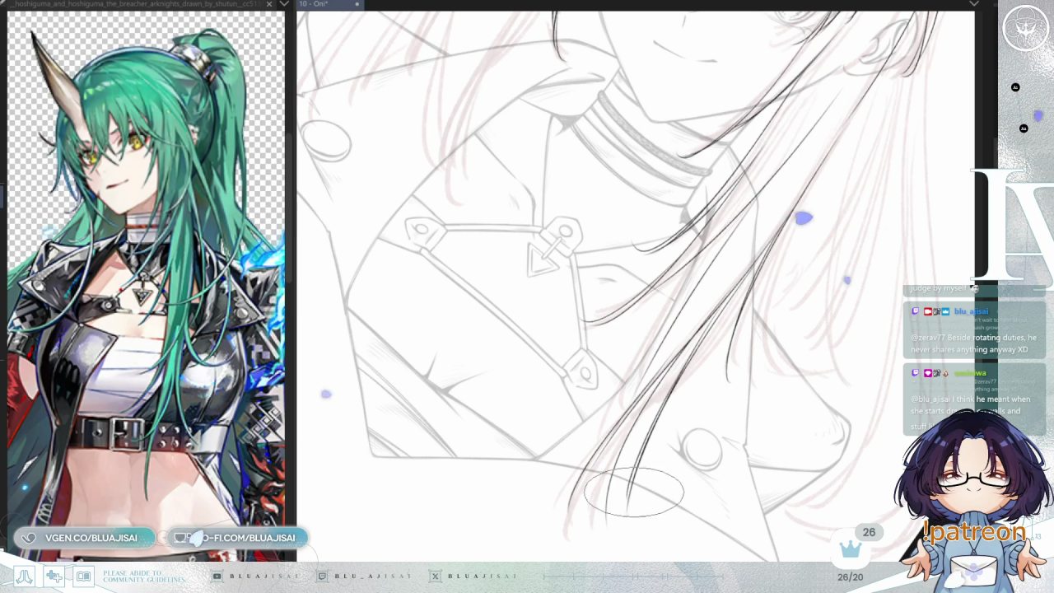
drag(772, 315, 846, 145)
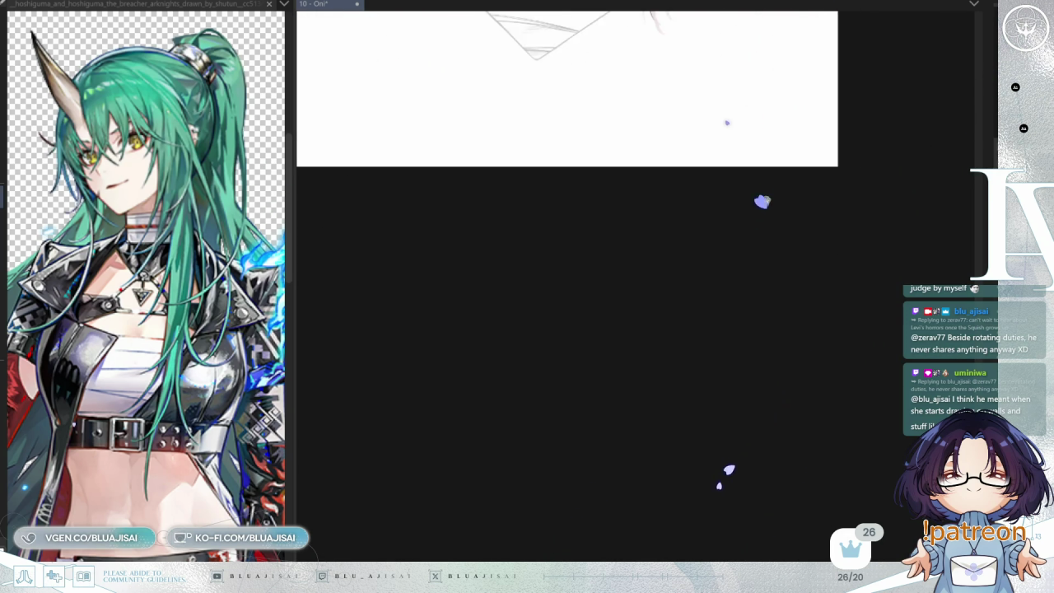
- Pan the canvas back so the upright collar and chest are in view
drag(799, 242, 754, 458)
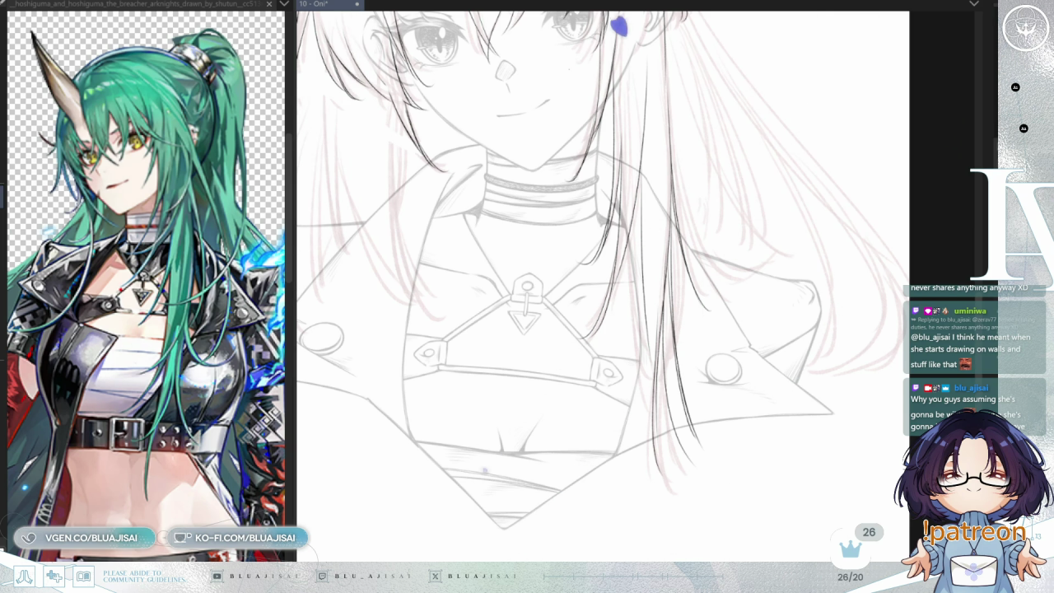
- Zoom in on the chest and bring the collar area back into view
scroll(638, 214, up, 1)
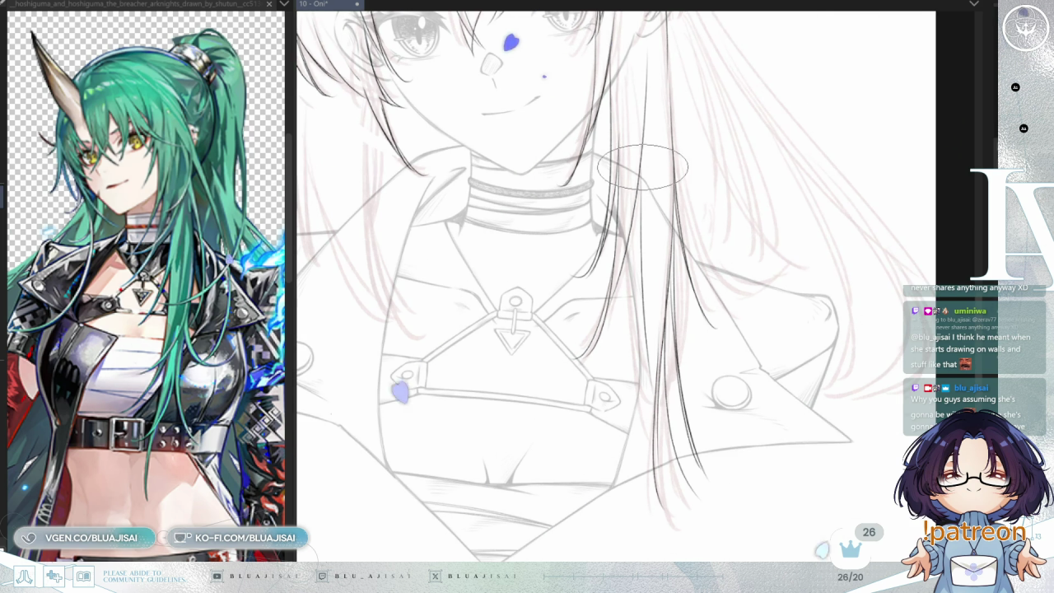
scroll(638, 214, up, 1)
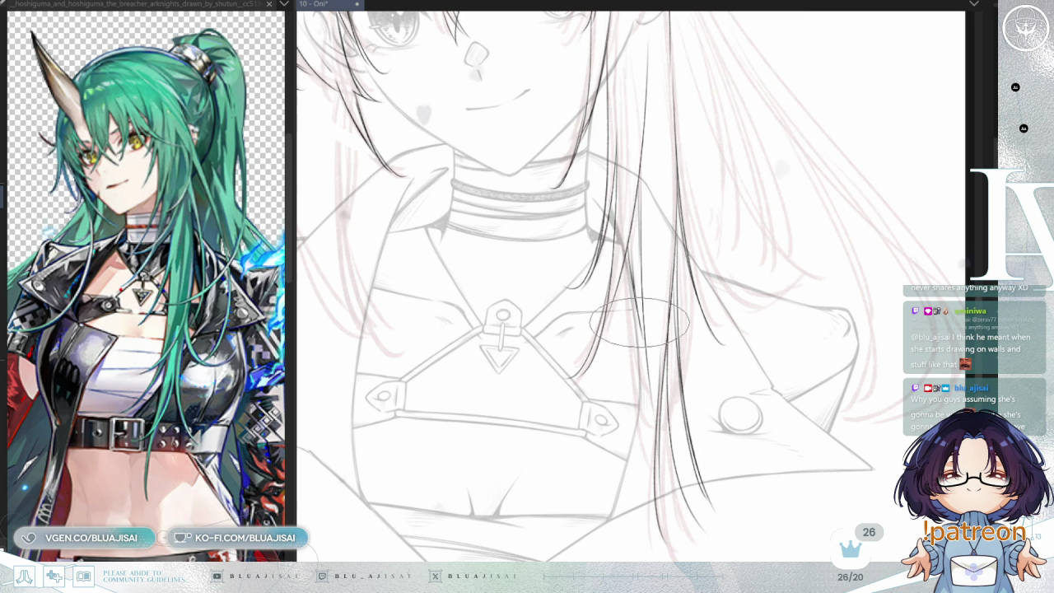
scroll(625, 243, up, 1)
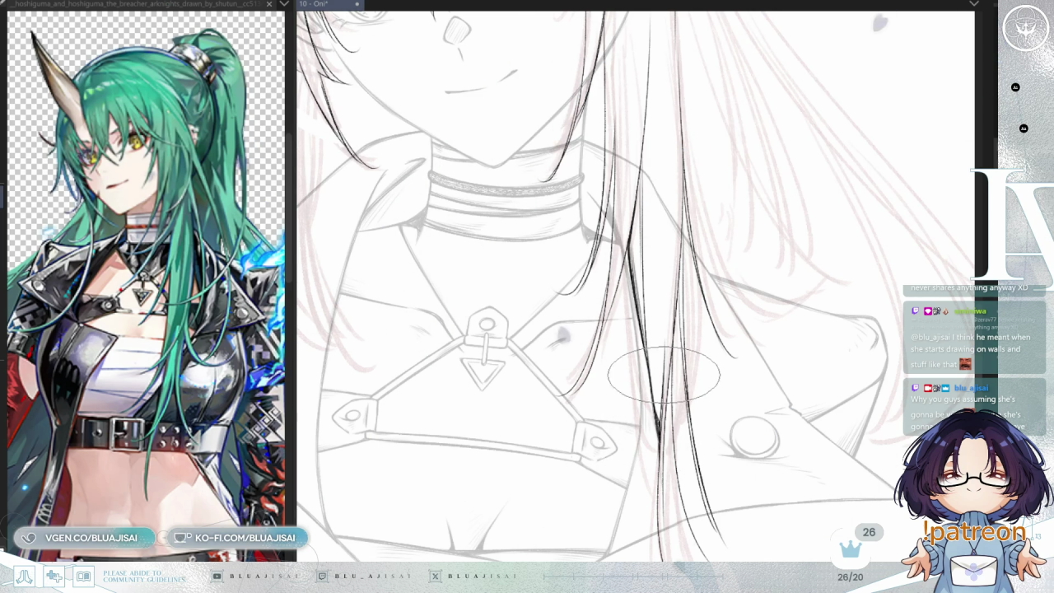
scroll(659, 428, up, 3)
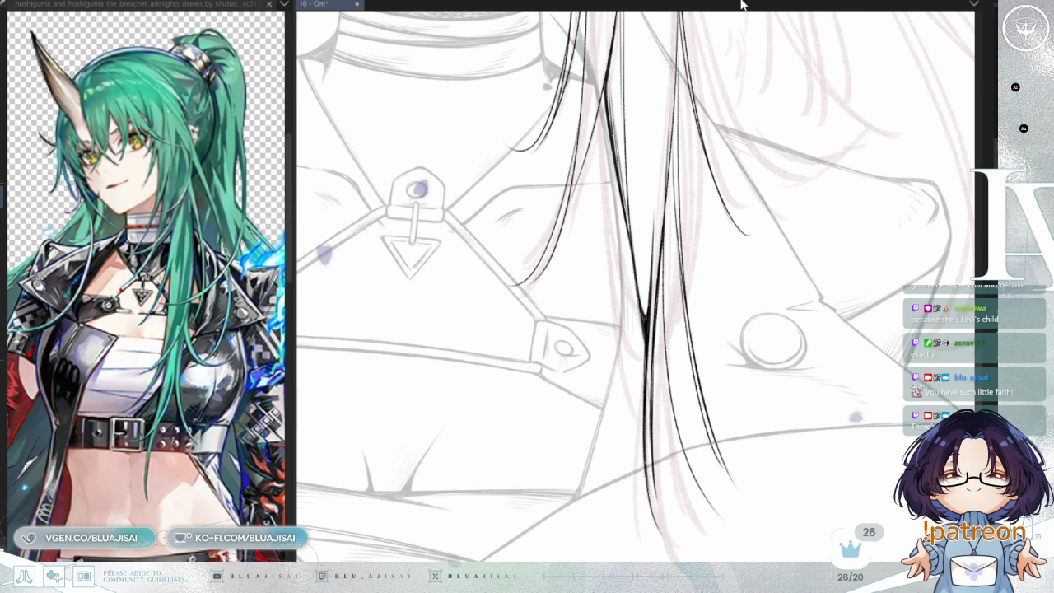
drag(620, 11, 634, 194)
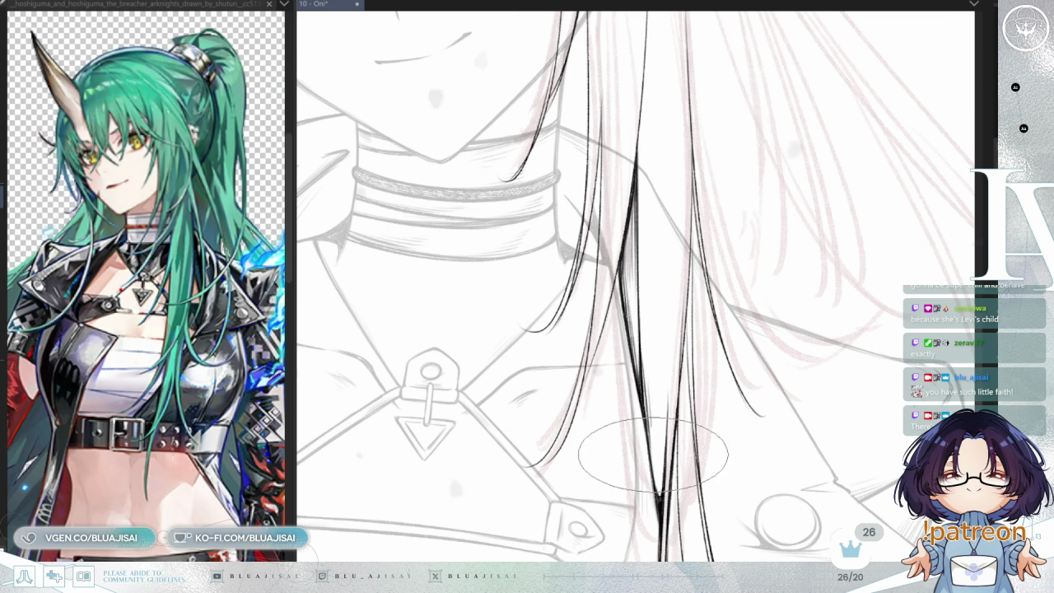
scroll(694, 402, down, 1)
scroll(694, 403, down, 1)
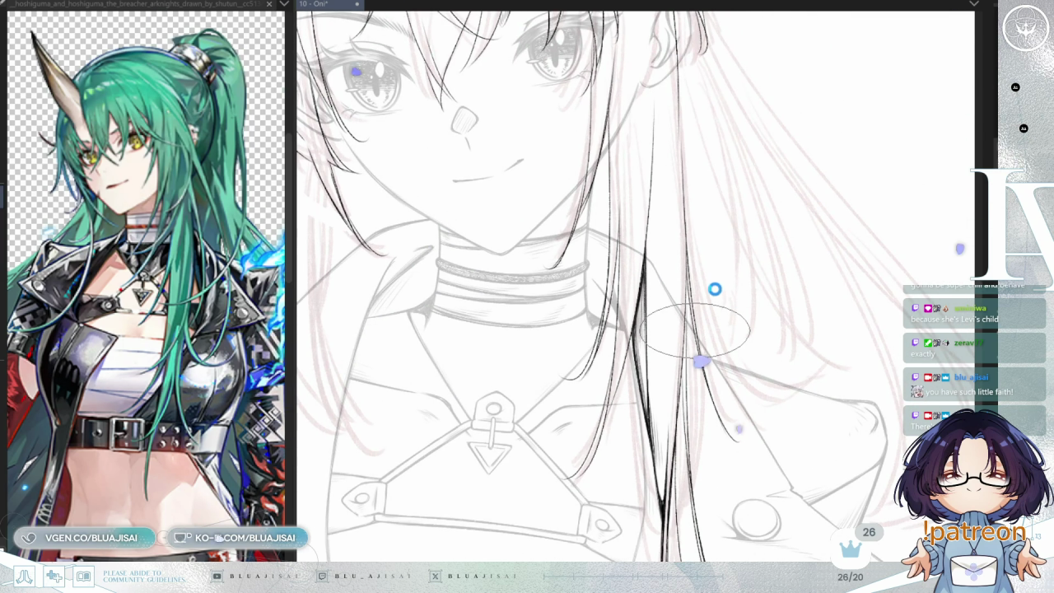
scroll(715, 288, up, 1)
scroll(683, 280, up, 1)
scroll(629, 262, up, 2)
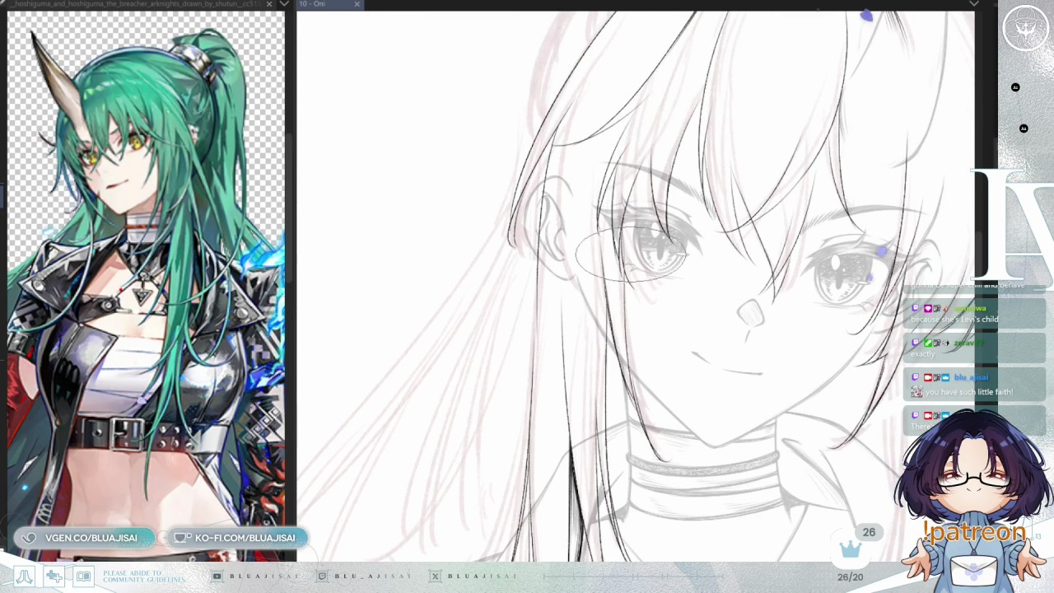
- Recentre on her face, then move the view down to the collar, chest strap and chin
drag(639, 298, 653, 265)
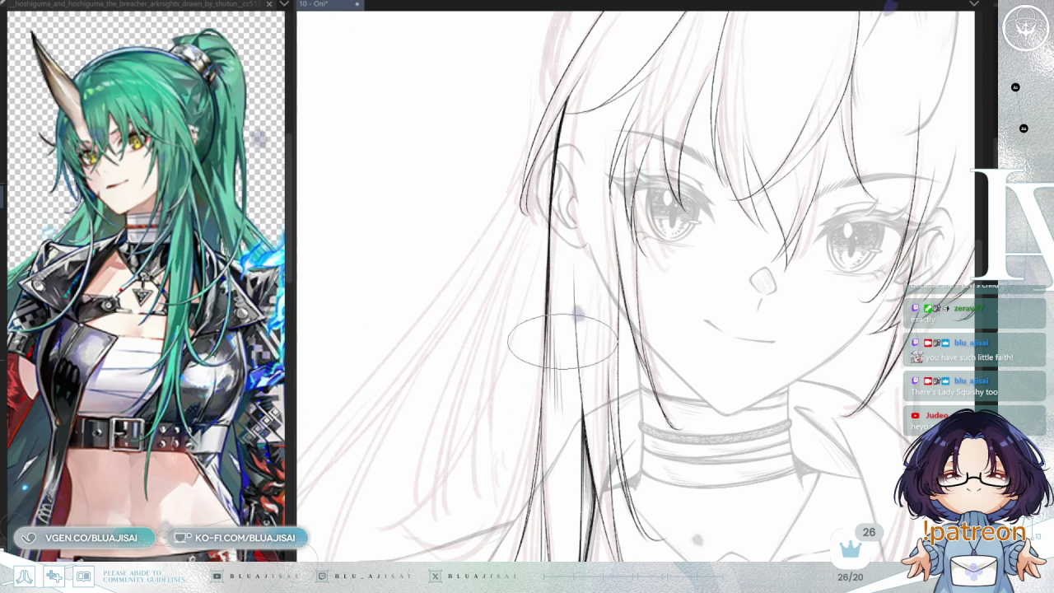
scroll(552, 345, down, 2)
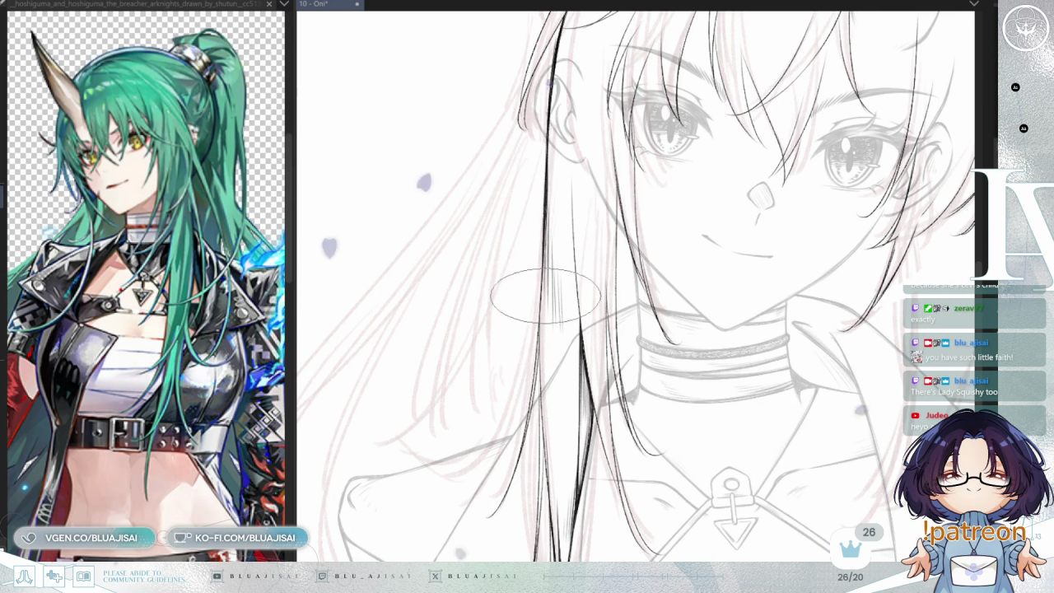
scroll(576, 264, right, 2)
scroll(662, 222, right, 2)
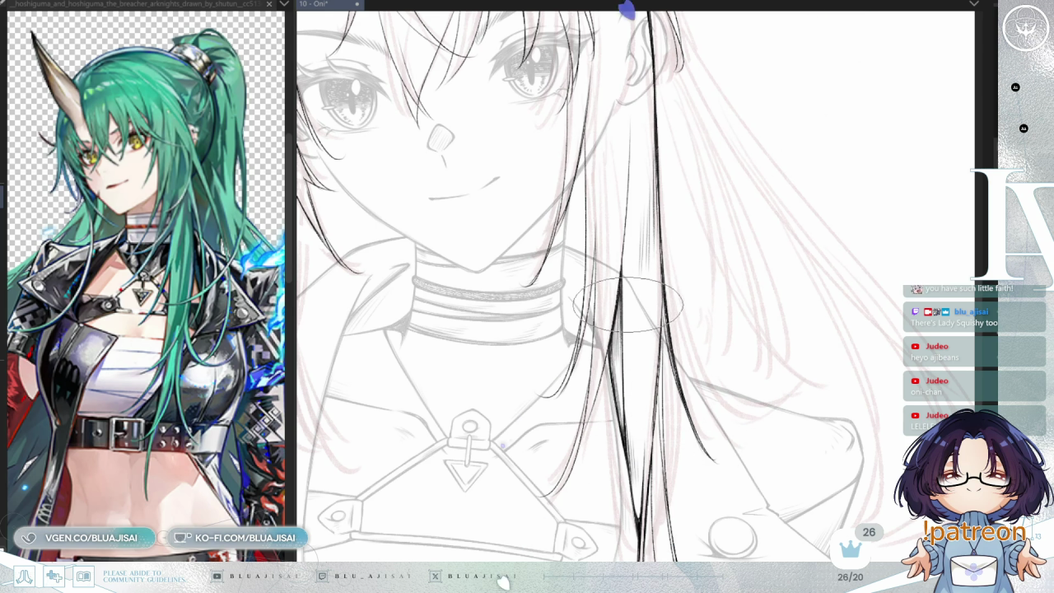
scroll(634, 346, down, 1)
scroll(651, 271, down, 1)
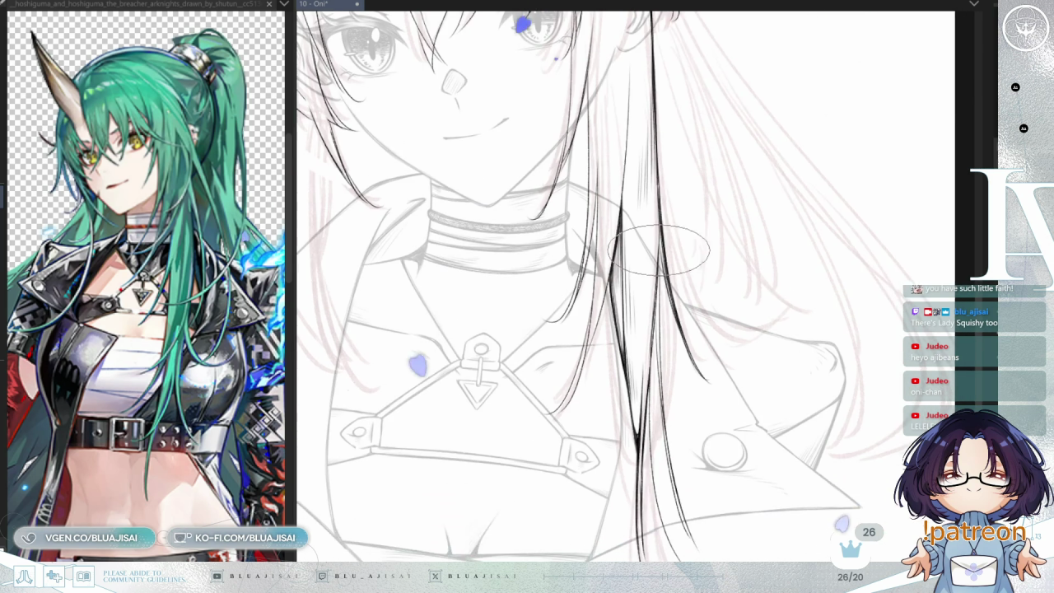
scroll(659, 239, up, 1)
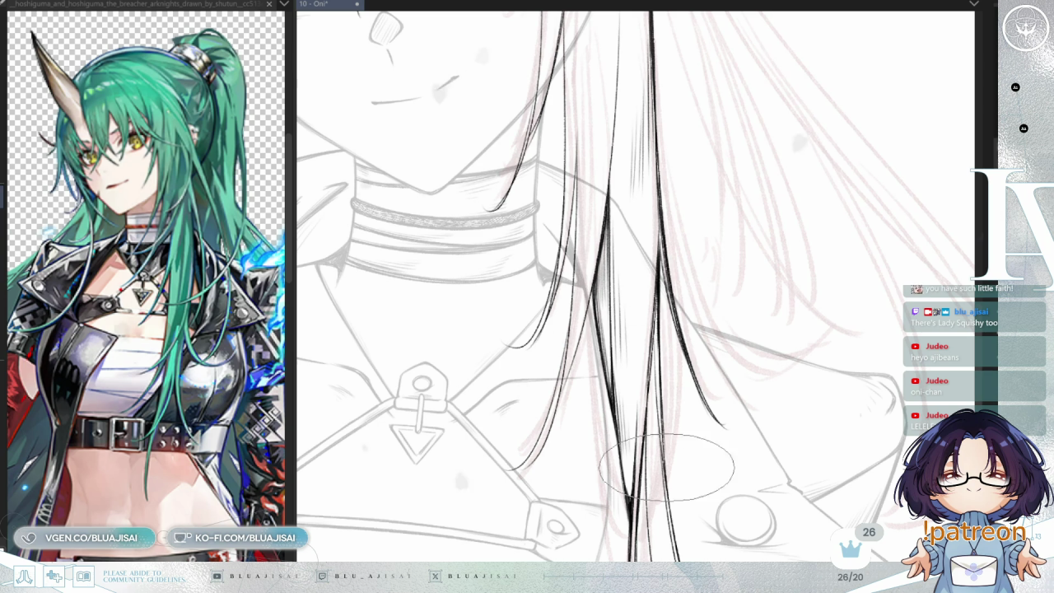
scroll(675, 519, down, 2)
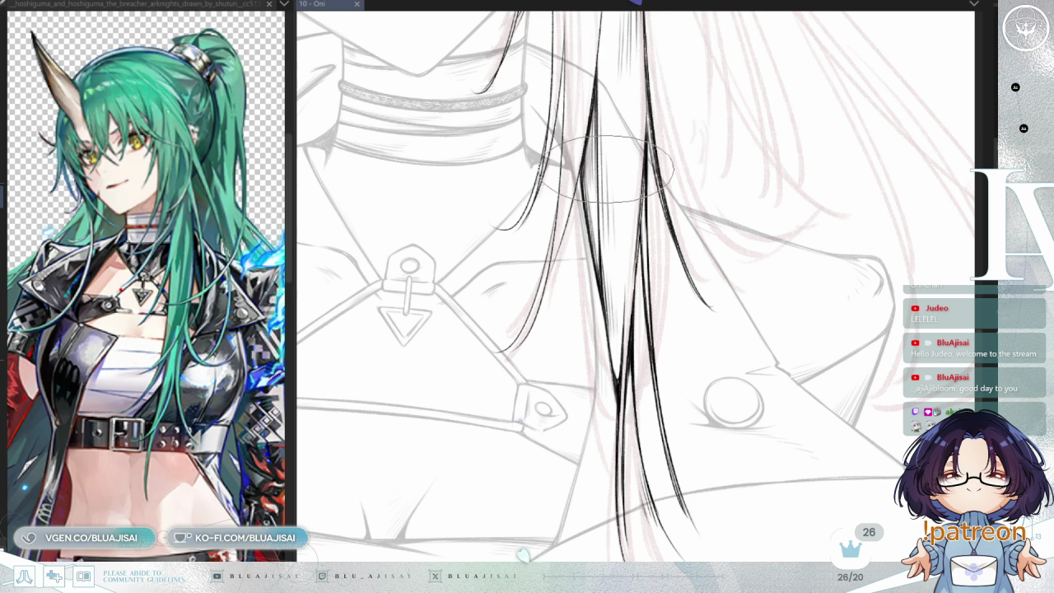
drag(609, 165, 564, 230)
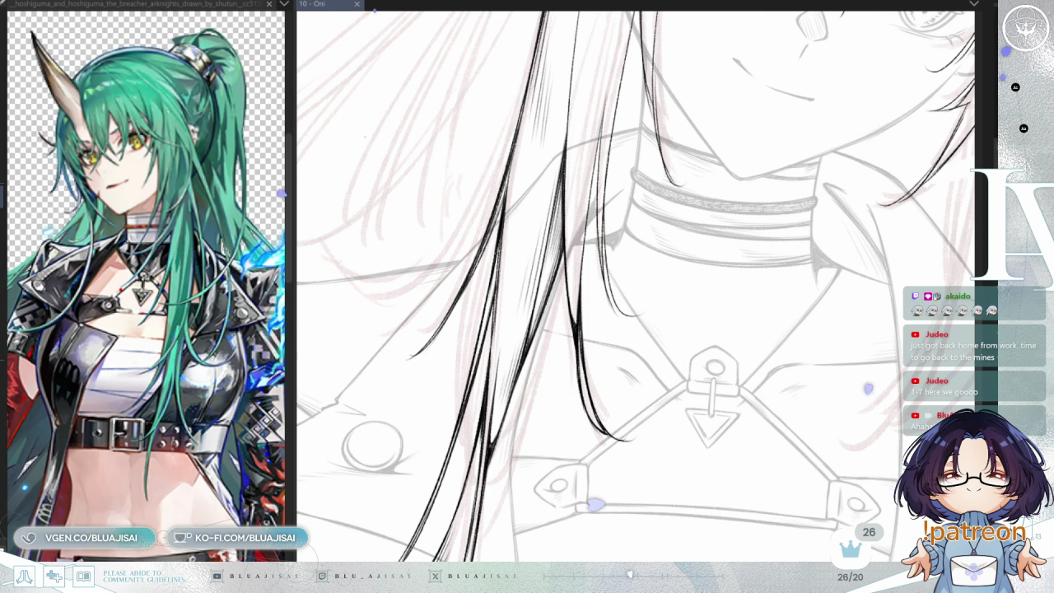
- Ink a hair strand beside her face and add fine strokes along it
scroll(576, 181, up, 3)
scroll(551, 169, up, 1)
drag(552, 168, 527, 288)
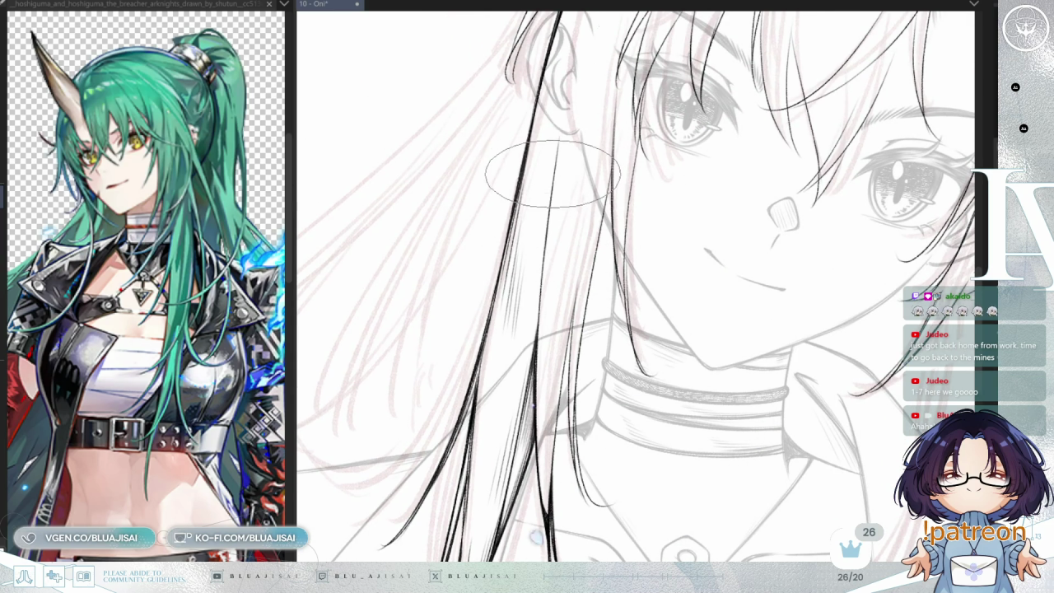
mouse_move(549, 199)
mouse_down()
mouse_move(542, 255)
mouse_move(554, 163)
mouse_move(527, 322)
mouse_move(580, 140)
mouse_move(526, 342)
mouse_move(619, 144)
mouse_up()
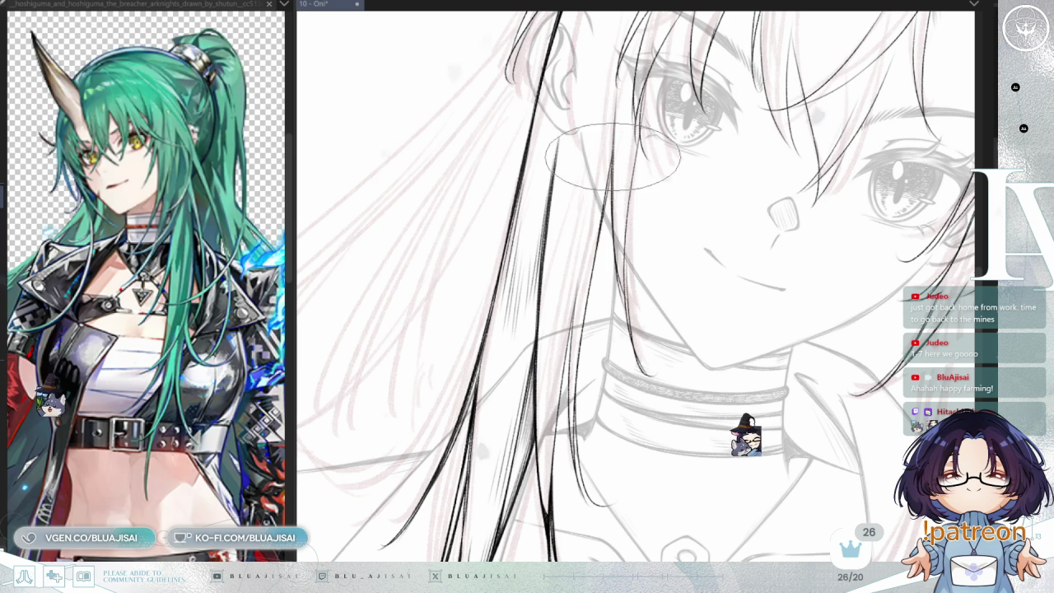
- Rotate the view and add more fine dark strokes along the lower hair strands
mouse_move(609, 161)
mouse_down()
mouse_move(584, 255)
mouse_move(564, 234)
mouse_up()
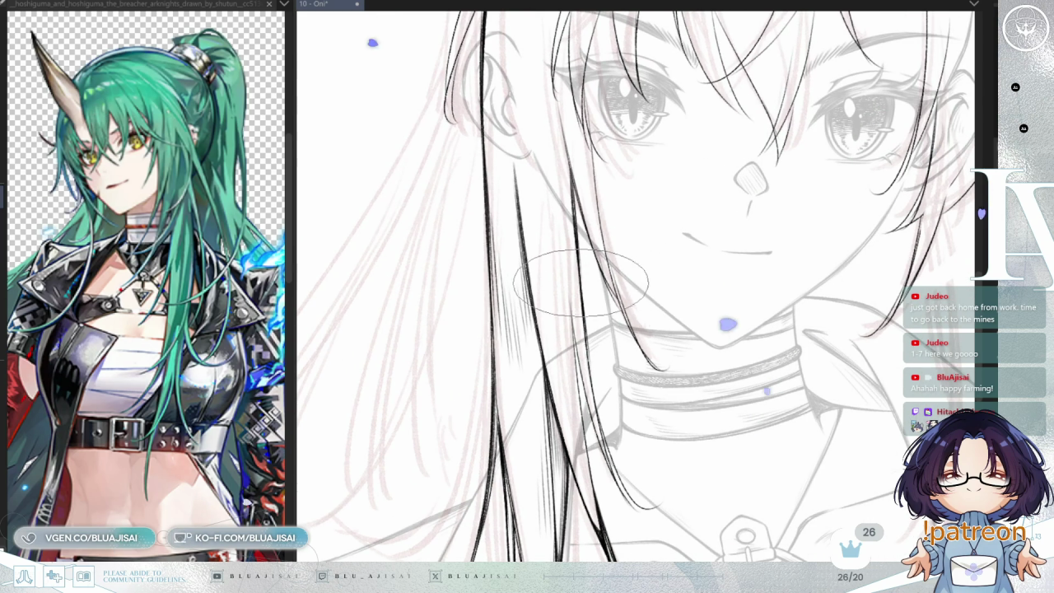
key(asciicircum)
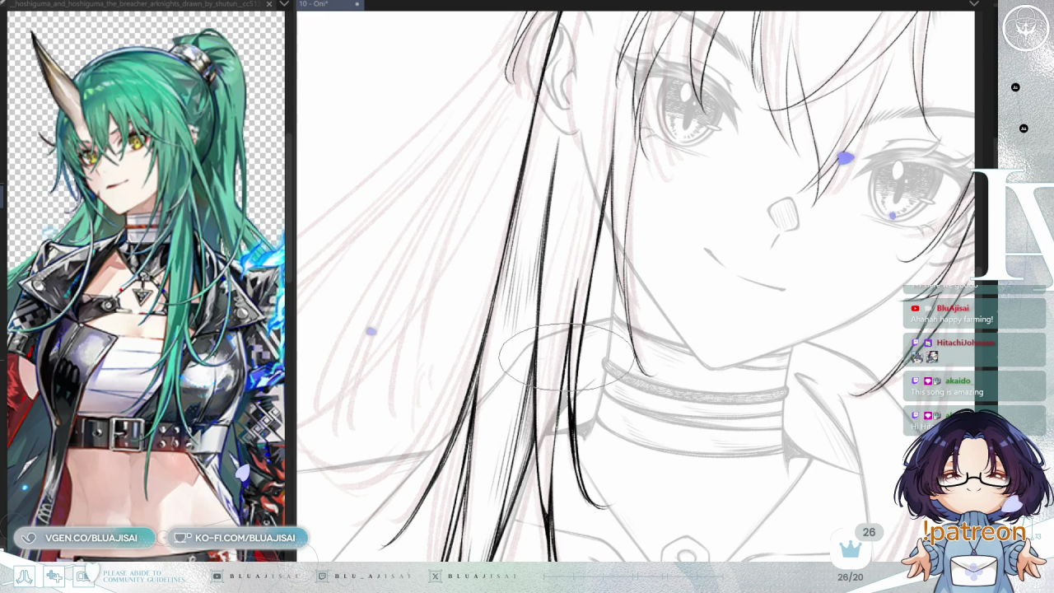
mouse_move(568, 280)
mouse_down()
mouse_move(535, 350)
mouse_move(506, 362)
mouse_up()
drag(556, 329, 502, 378)
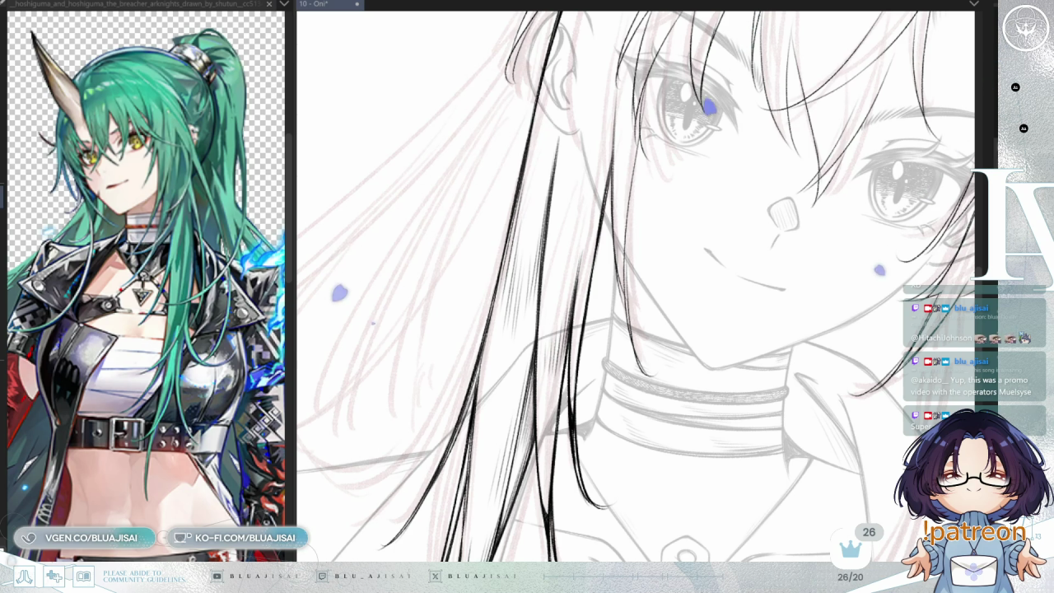
- Rotate, zoom and pan the canvas from the face up to the top of the hair
drag(612, 173, 589, 214)
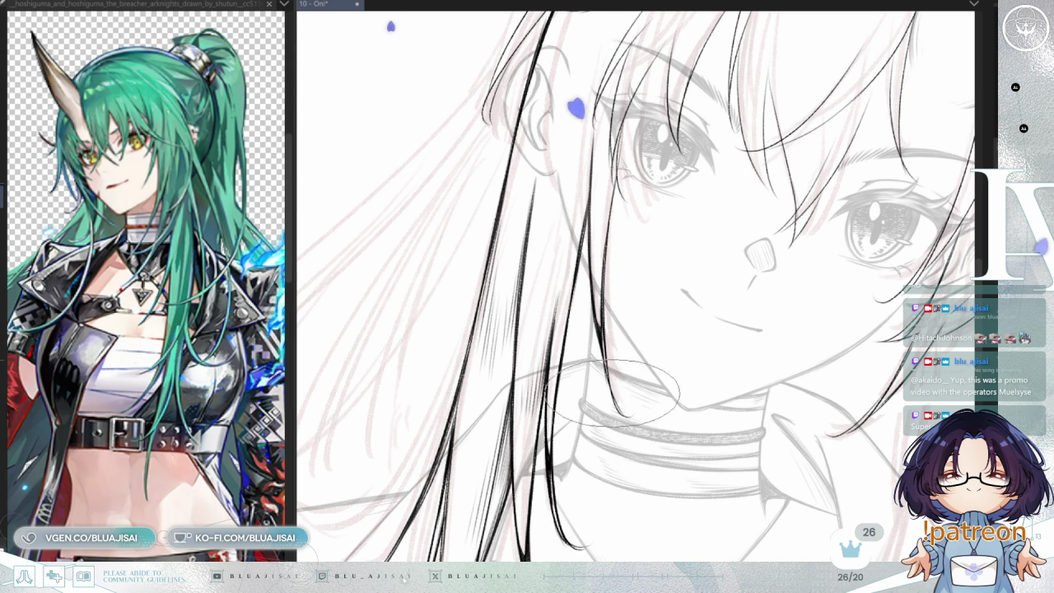
scroll(632, 316, up, 2)
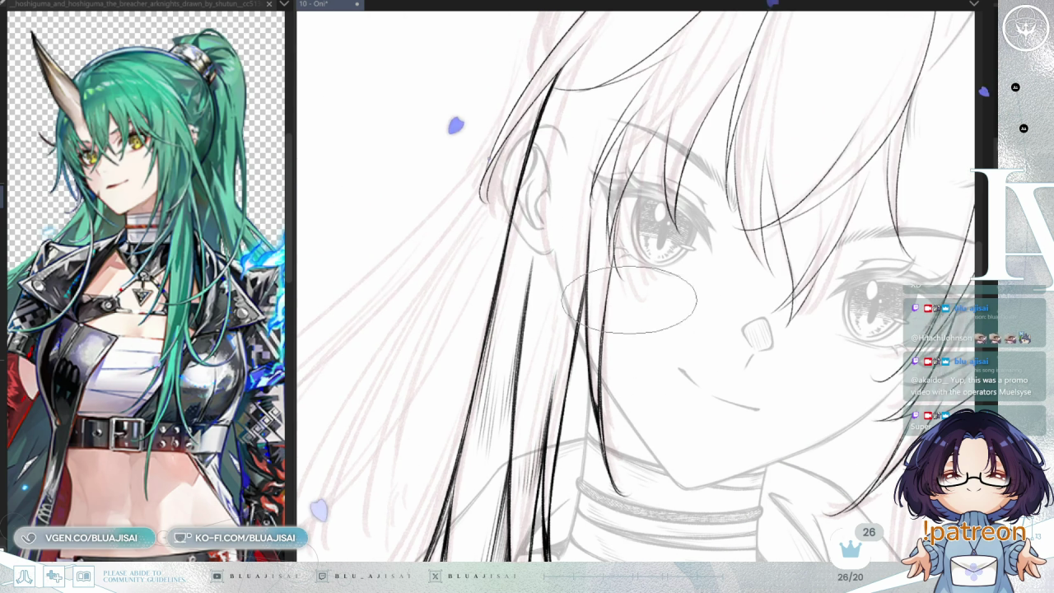
drag(648, 221, 553, 271)
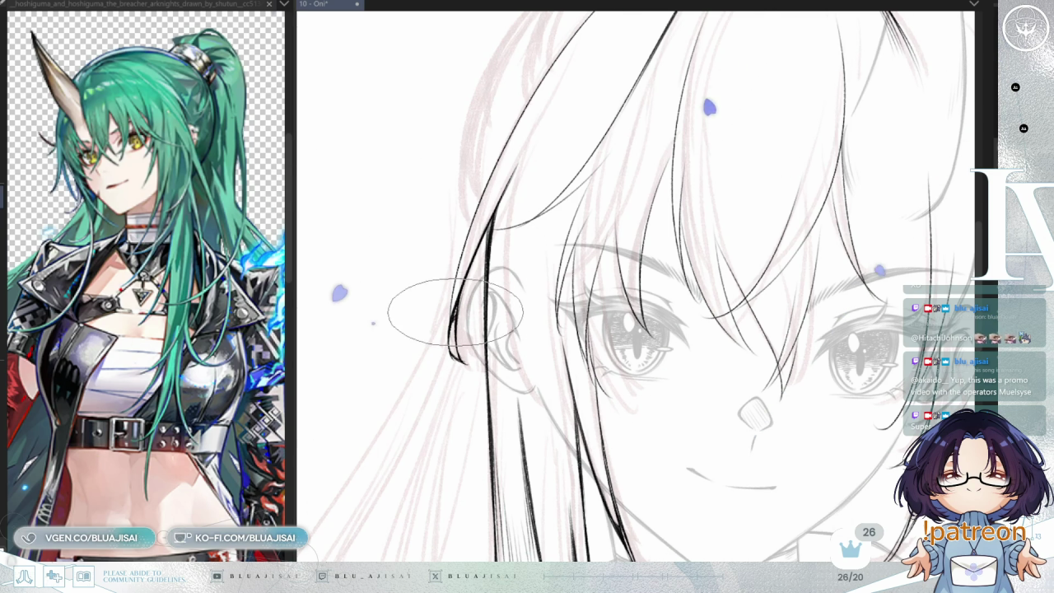
mouse_move(455, 314)
mouse_down()
mouse_move(501, 388)
mouse_move(659, 140)
mouse_up()
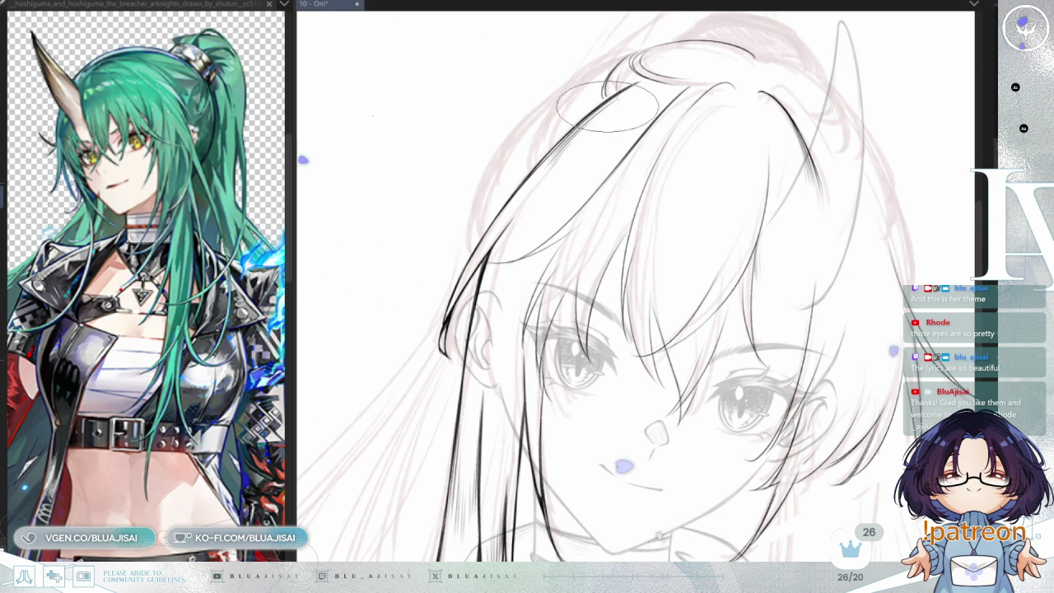
drag(610, 89, 574, 146)
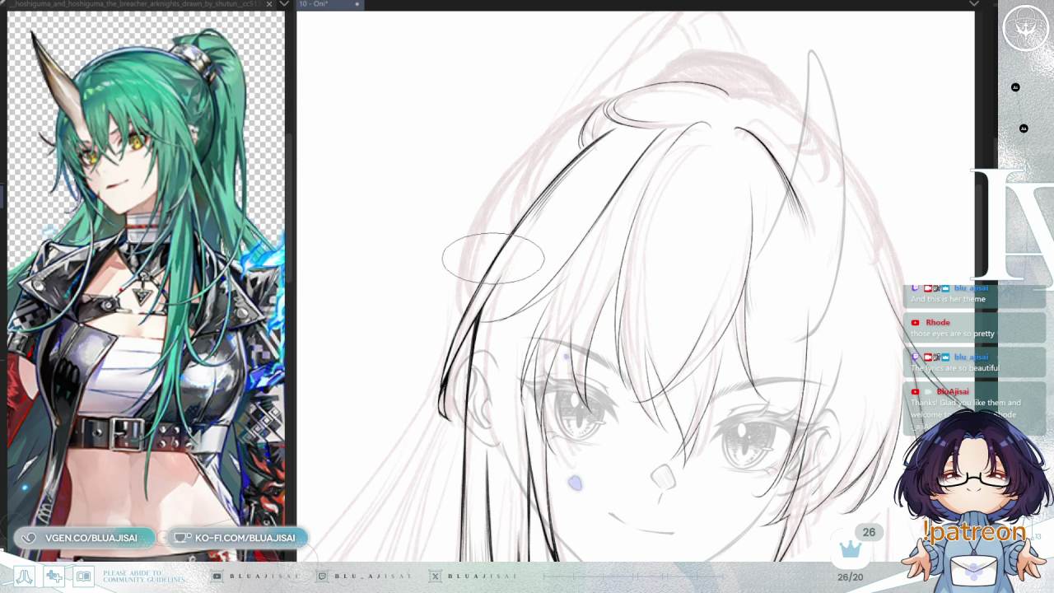
drag(466, 311, 613, 154)
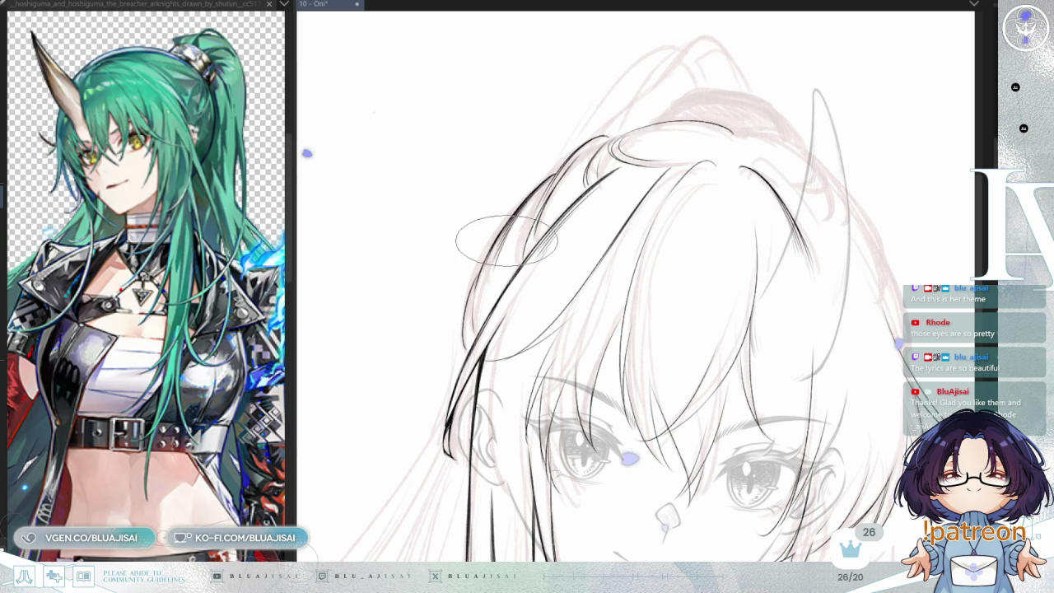
scroll(558, 172, up, 2)
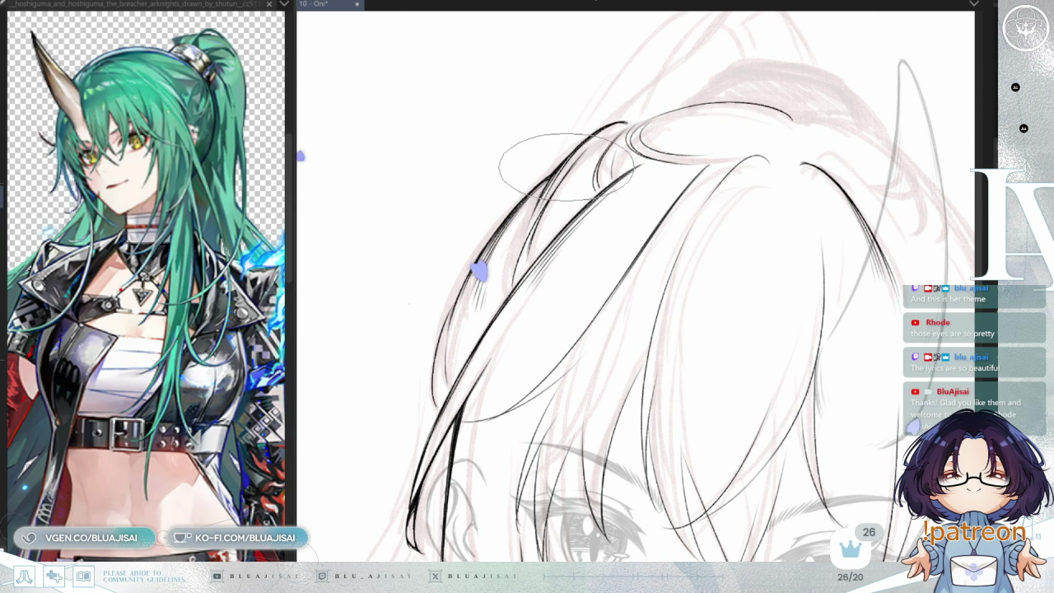
- Pan the view across the upper hair, eyes and left strands onto the crown
drag(591, 119, 557, 165)
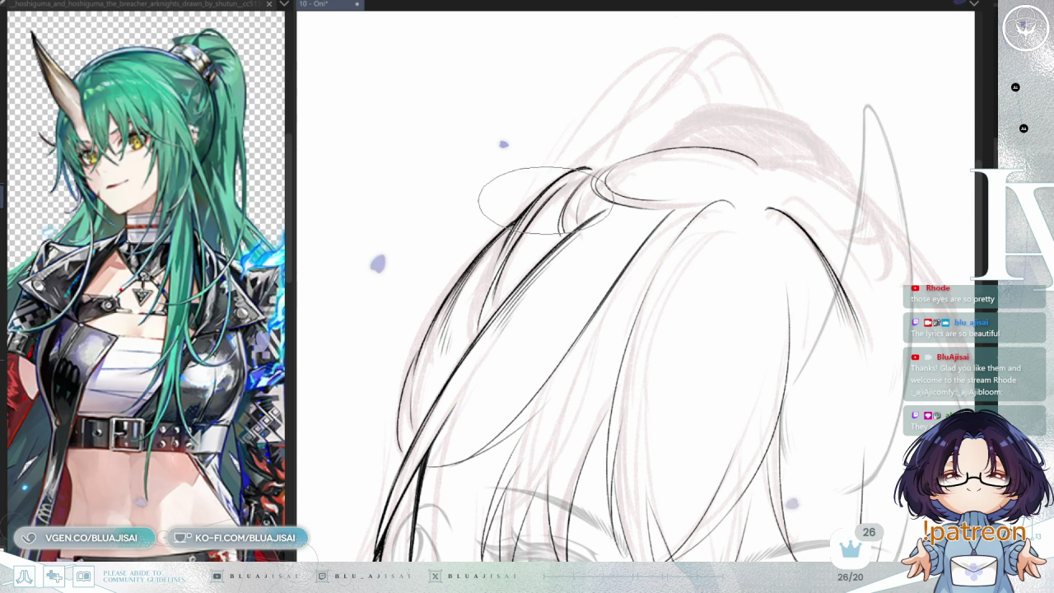
drag(461, 354, 470, 223)
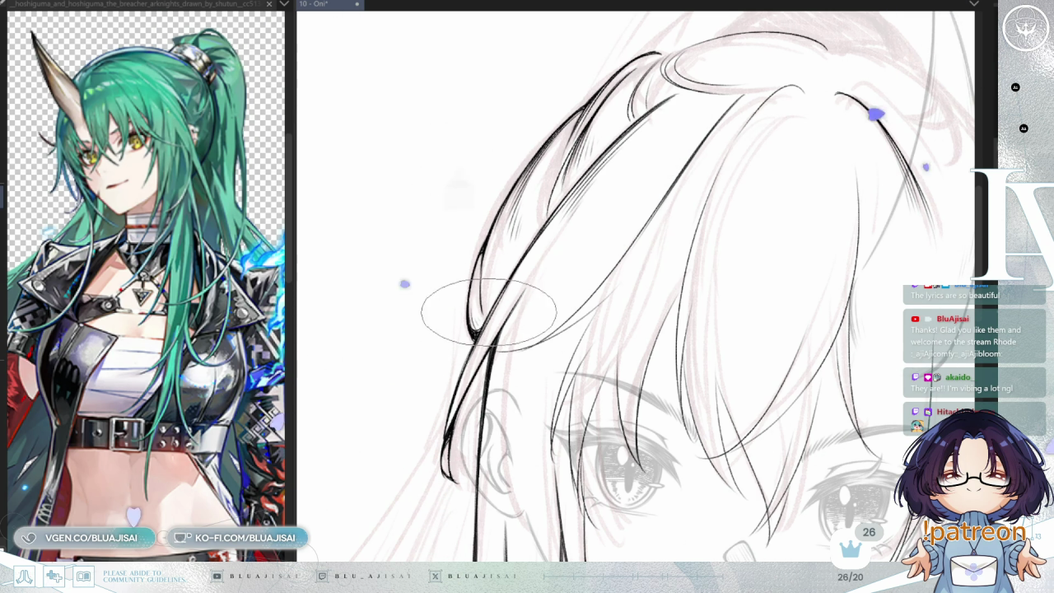
drag(484, 321, 456, 358)
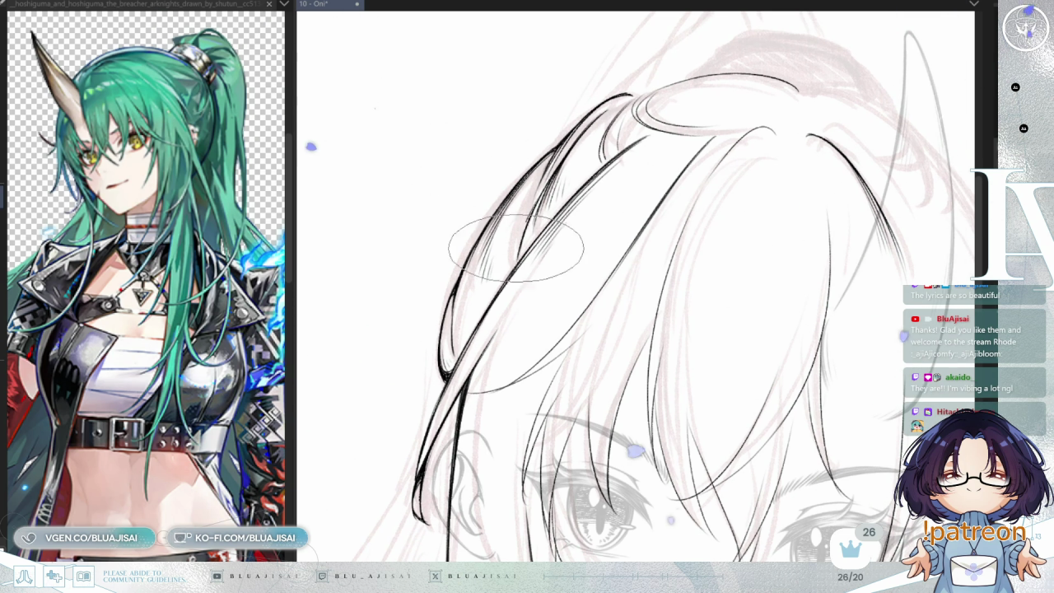
drag(697, 138, 631, 188)
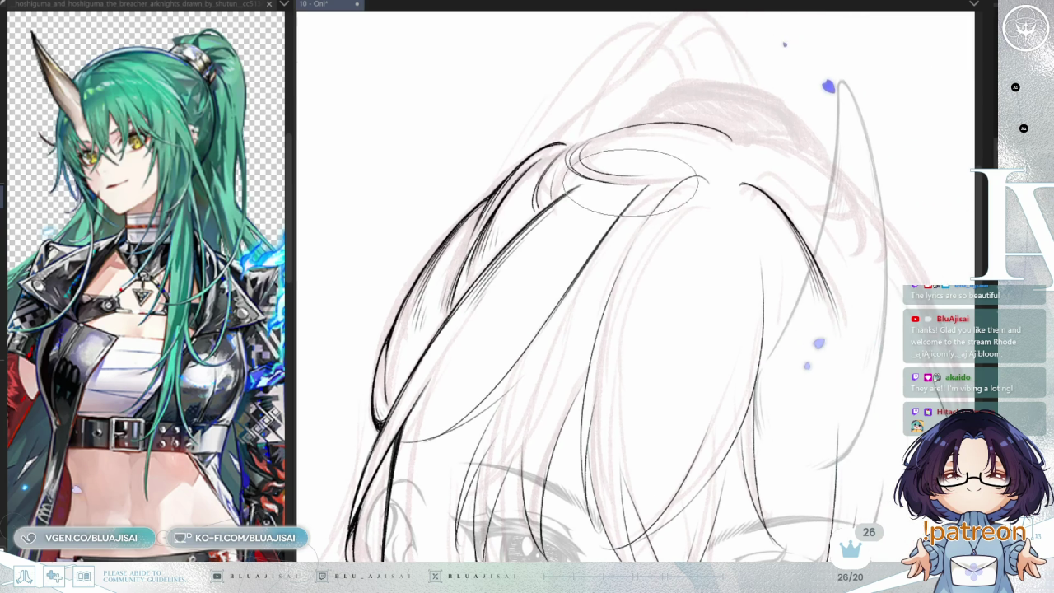
- Rotate the canvas counterclockwise, zoom out to the upright face, then back in on the hair
scroll(630, 188, down, 1)
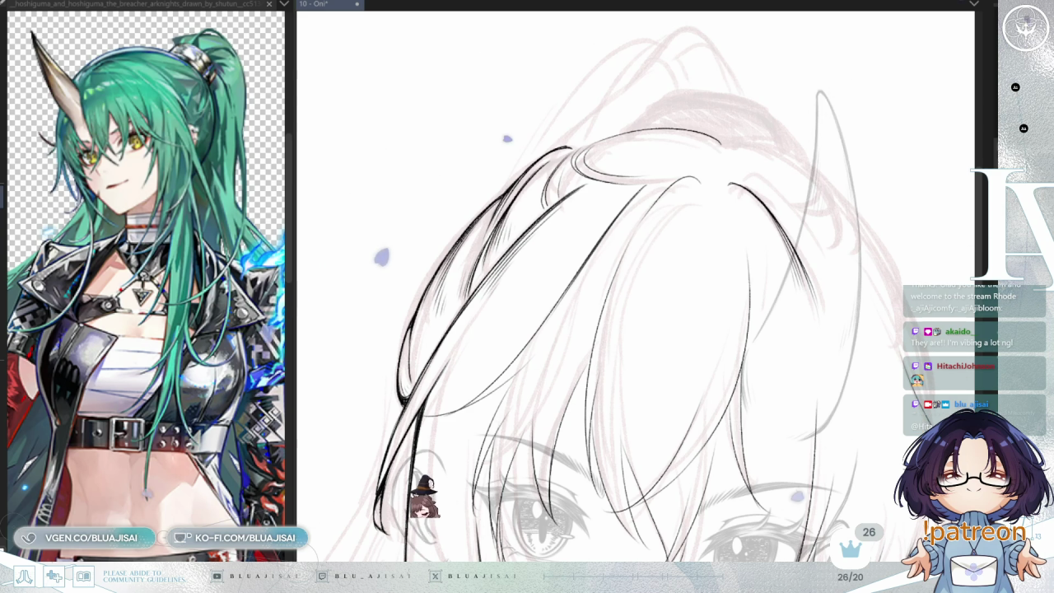
scroll(633, 296, up, 1)
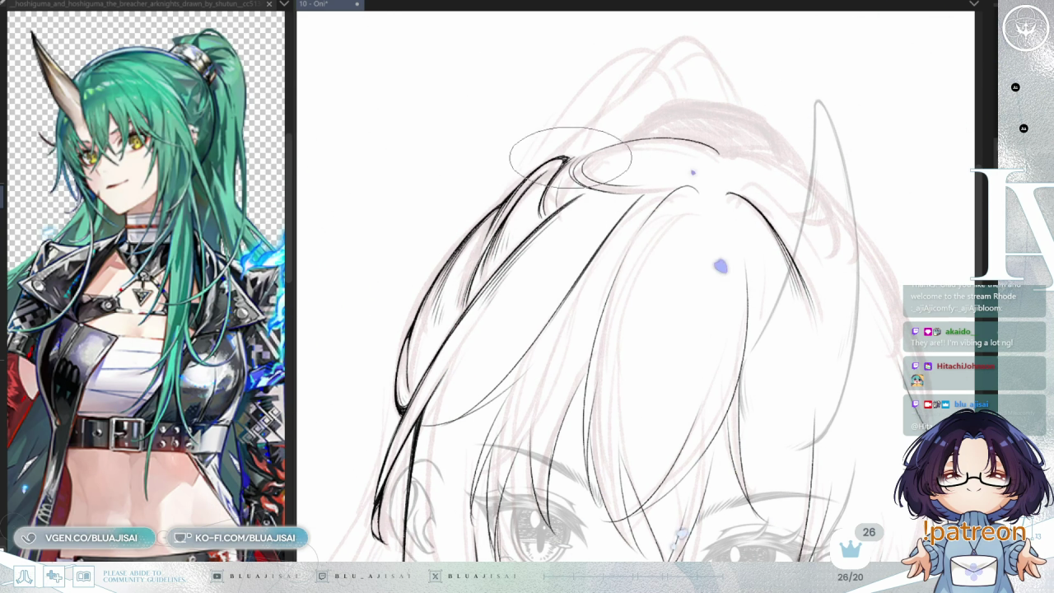
key(Delete)
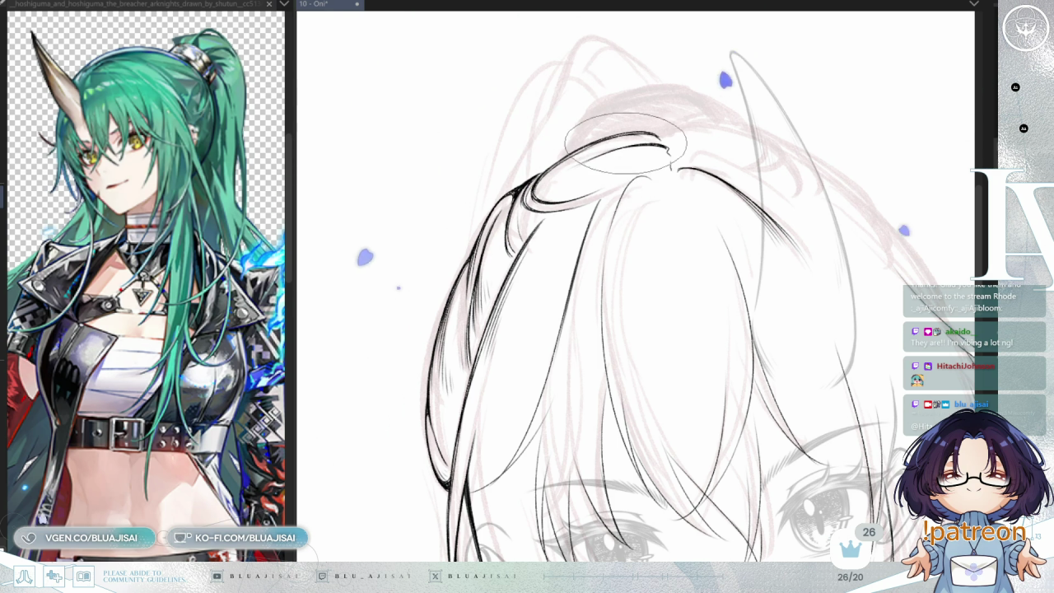
key(Delete)
key(Delete)
key(Delete)
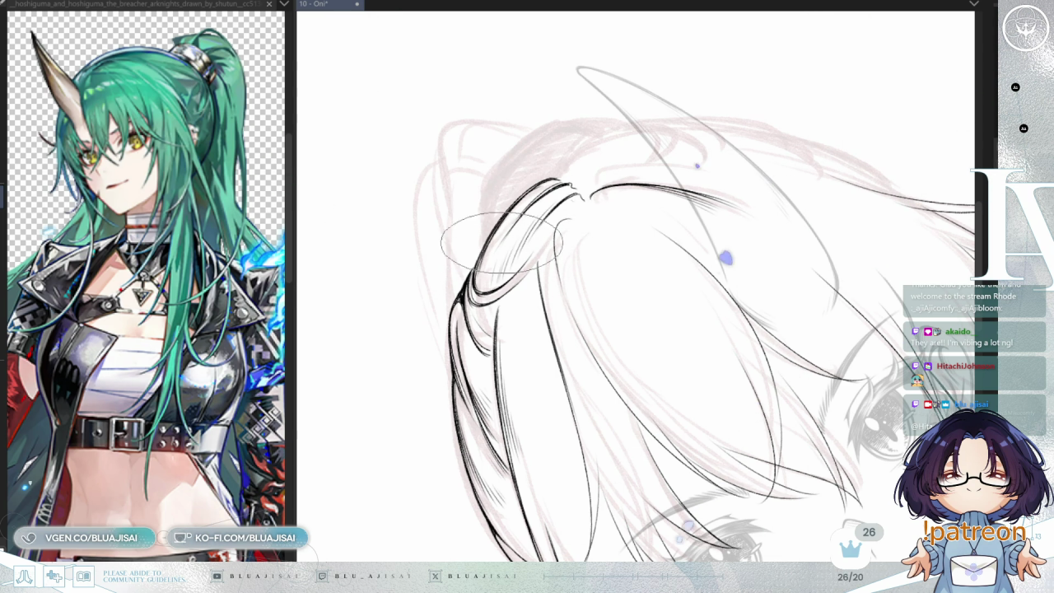
mouse_move(497, 260)
mouse_down()
mouse_move(929, 96)
mouse_move(617, 173)
mouse_move(608, 82)
mouse_up()
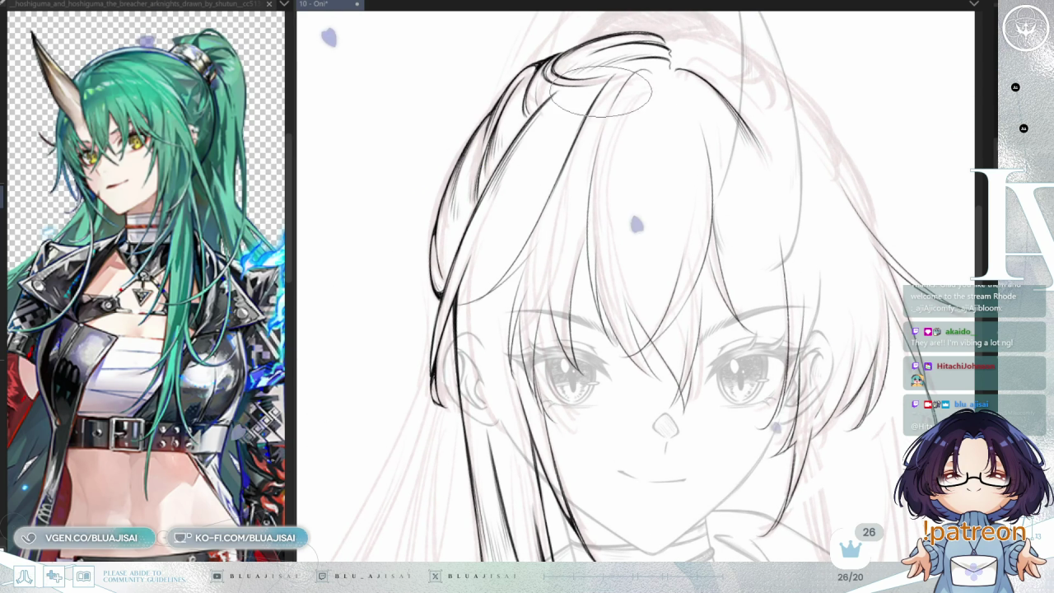
drag(549, 198, 461, 247)
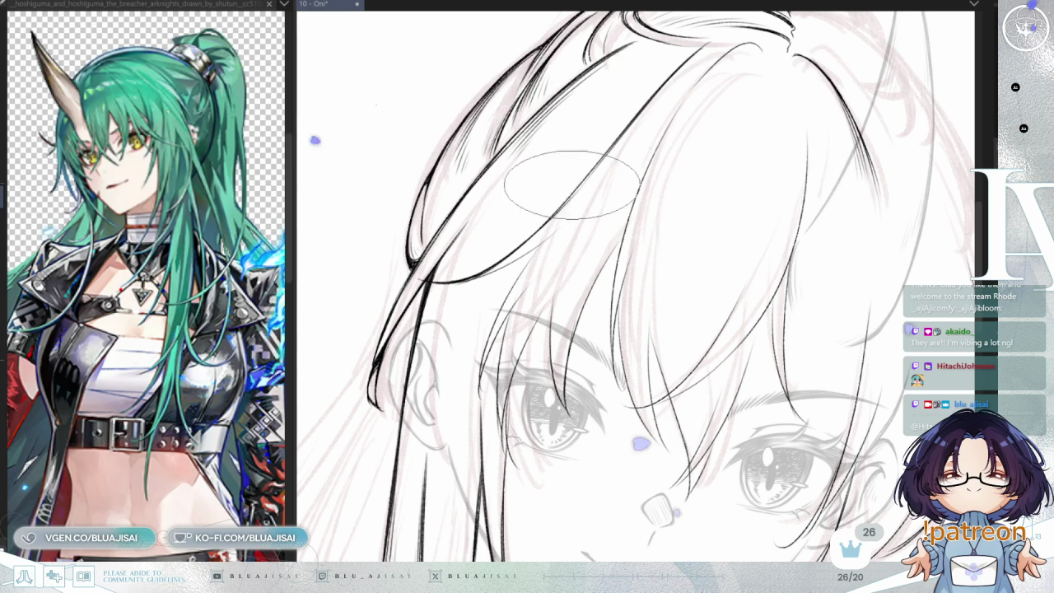
- Fine-tune the canvas rotation and save the drawing with Ctrl+S
drag(573, 187, 541, 200)
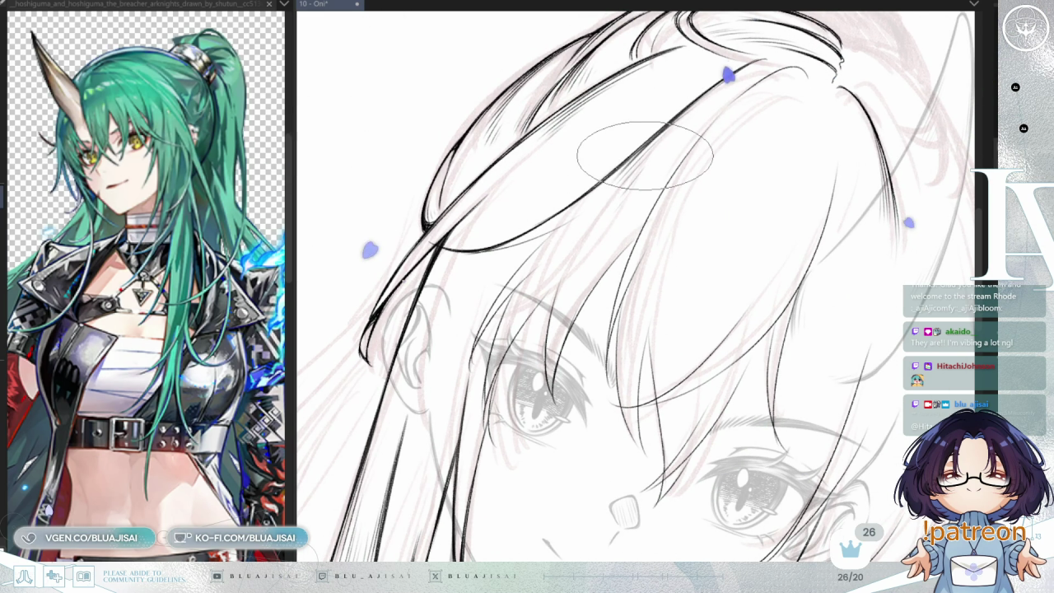
key(ctrl+s)
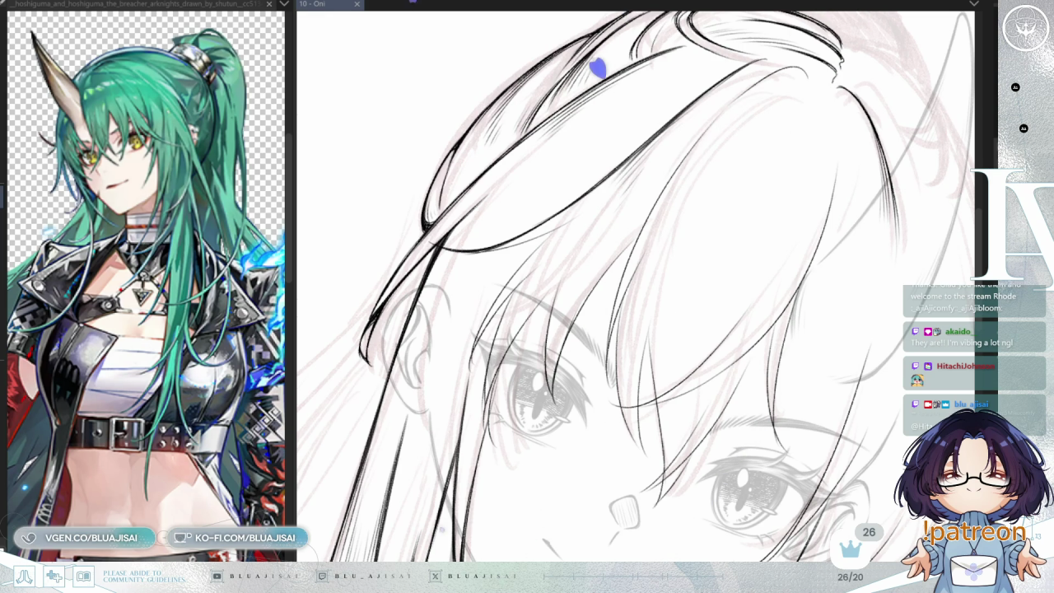
key(Delete)
key(Delete)
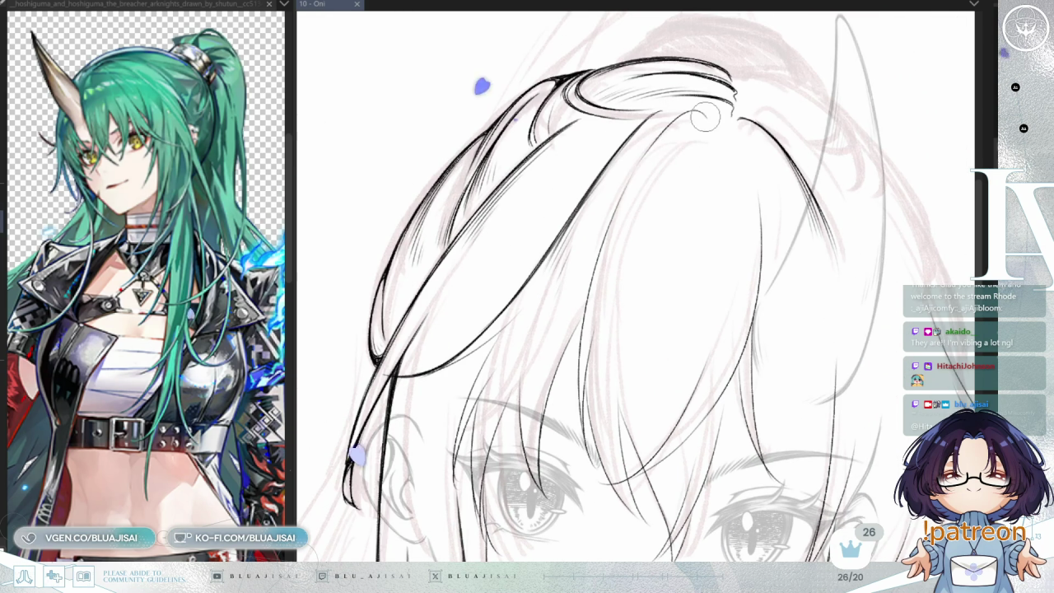
- Ink another strand near the crown, then rotate and mirror the view to check it
drag(705, 118, 774, 115)
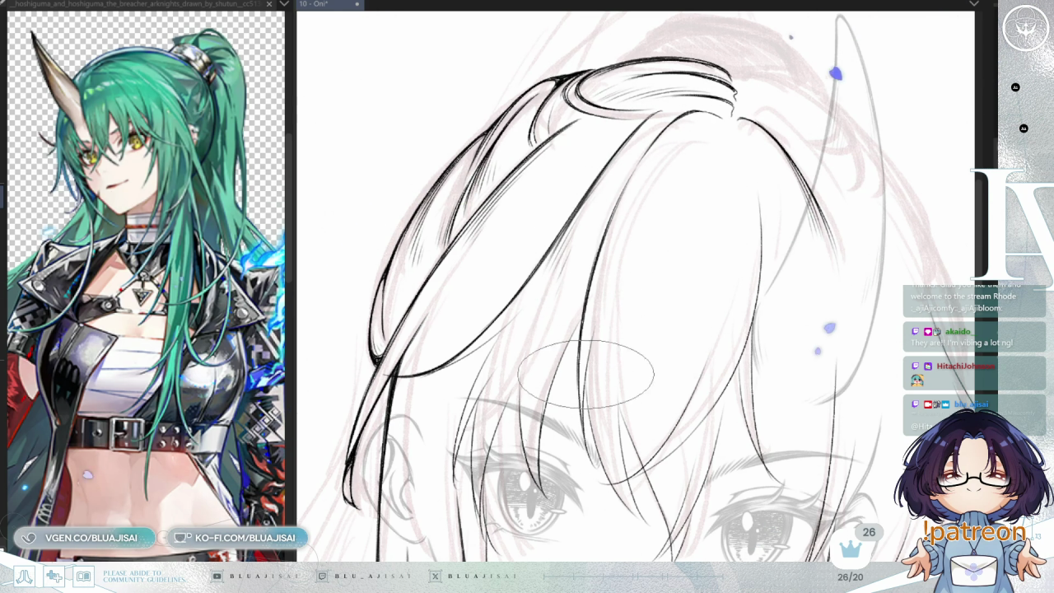
mouse_move(593, 441)
mouse_down()
mouse_move(634, 337)
mouse_move(584, 296)
mouse_up()
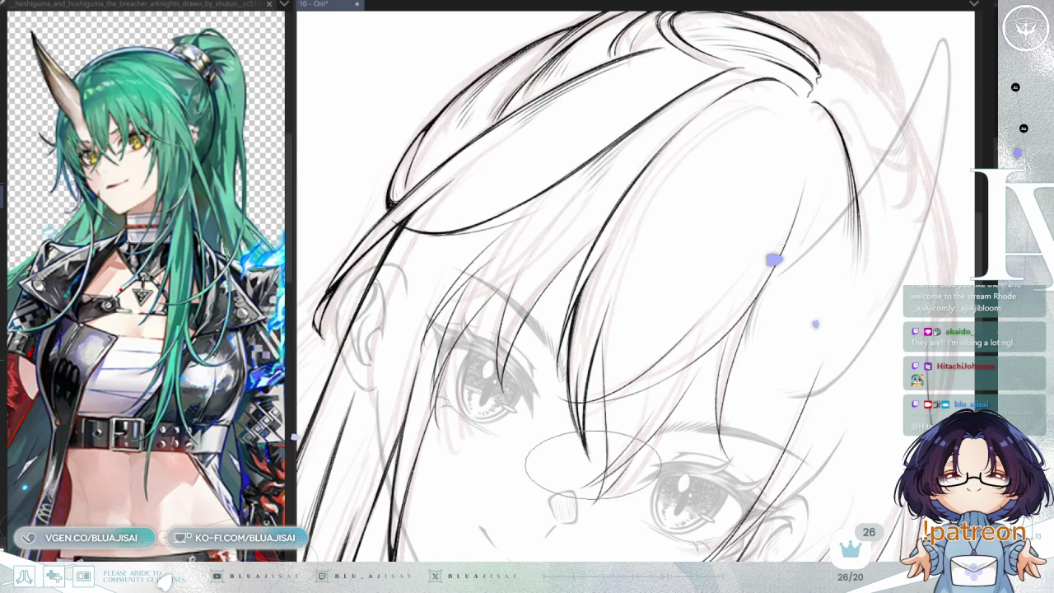
mouse_move(690, 206)
mouse_down()
mouse_move(693, 240)
mouse_move(607, 245)
mouse_up()
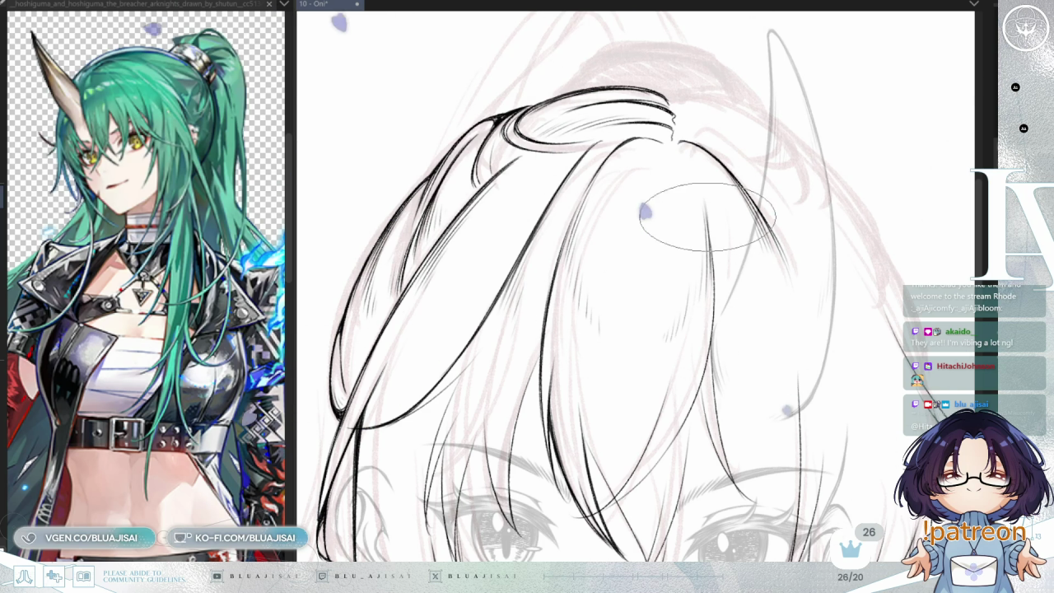
key(h)
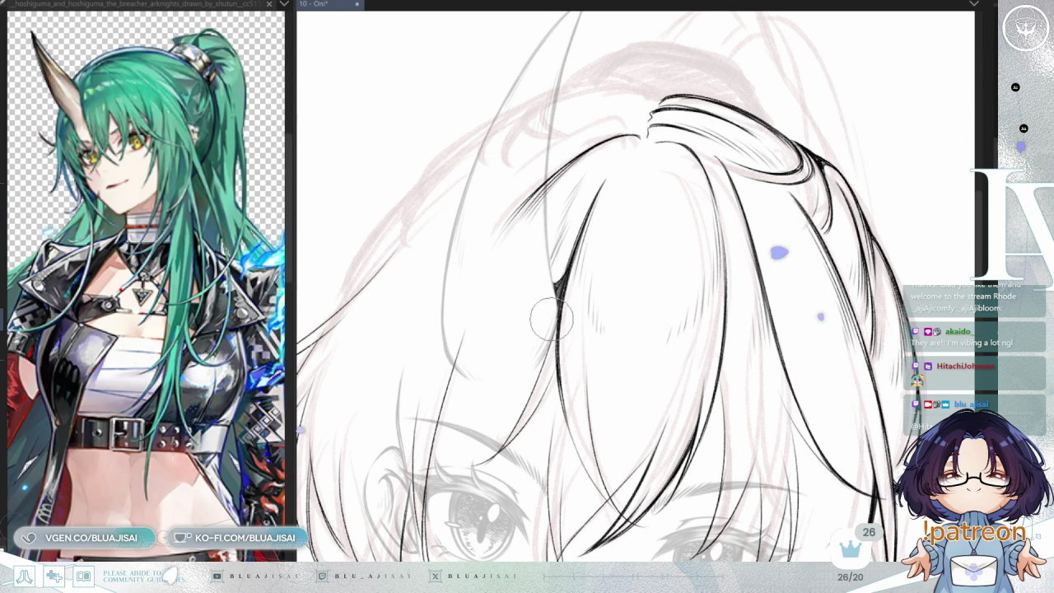
drag(585, 326, 568, 293)
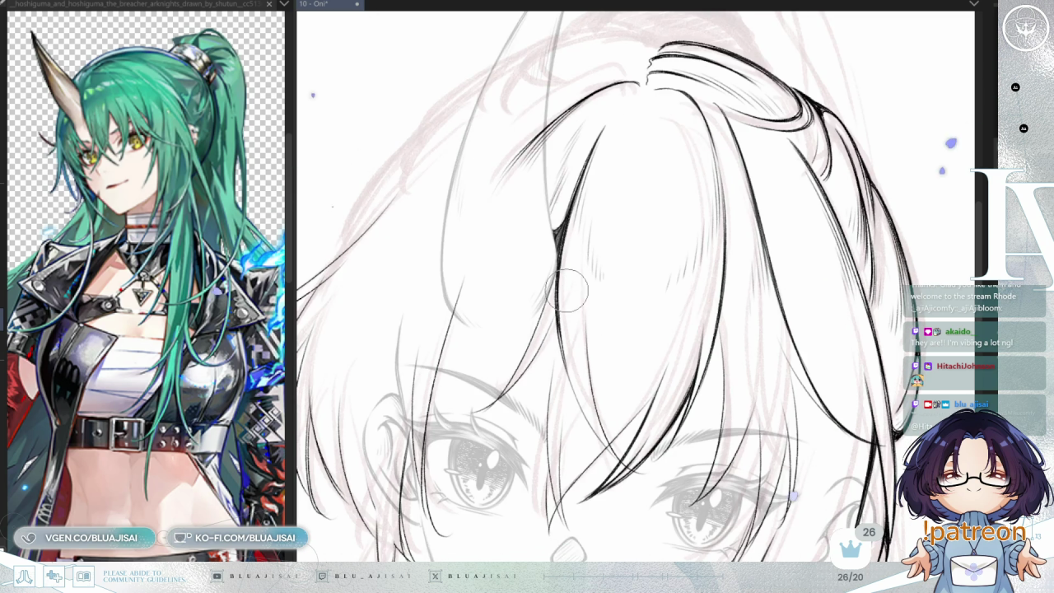
- Rotate the face upright and ink fringe strands dipping between the eyes toward the nose
key(End)
key(End)
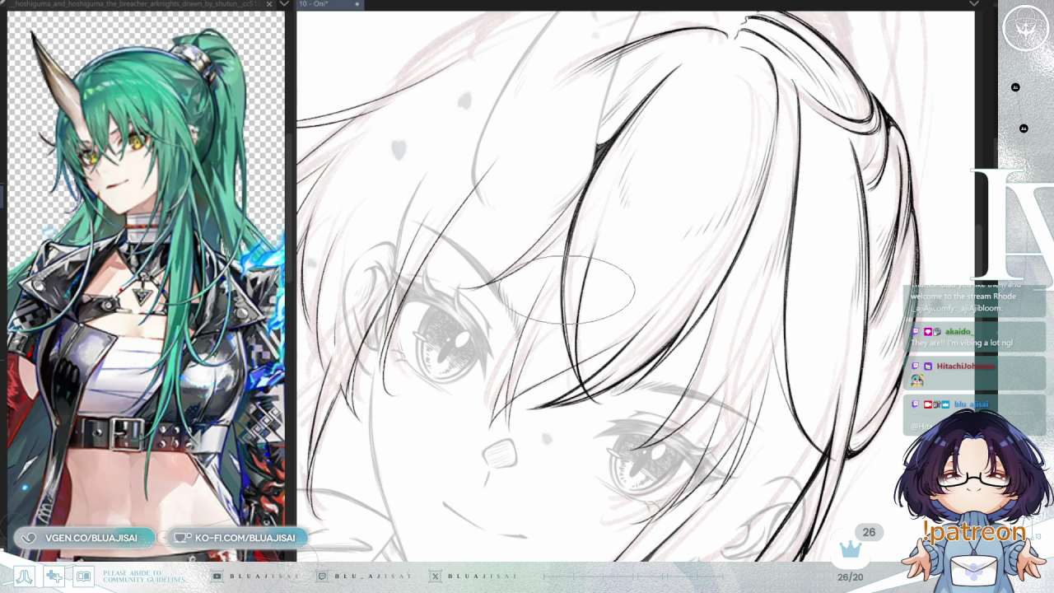
drag(571, 270, 623, 222)
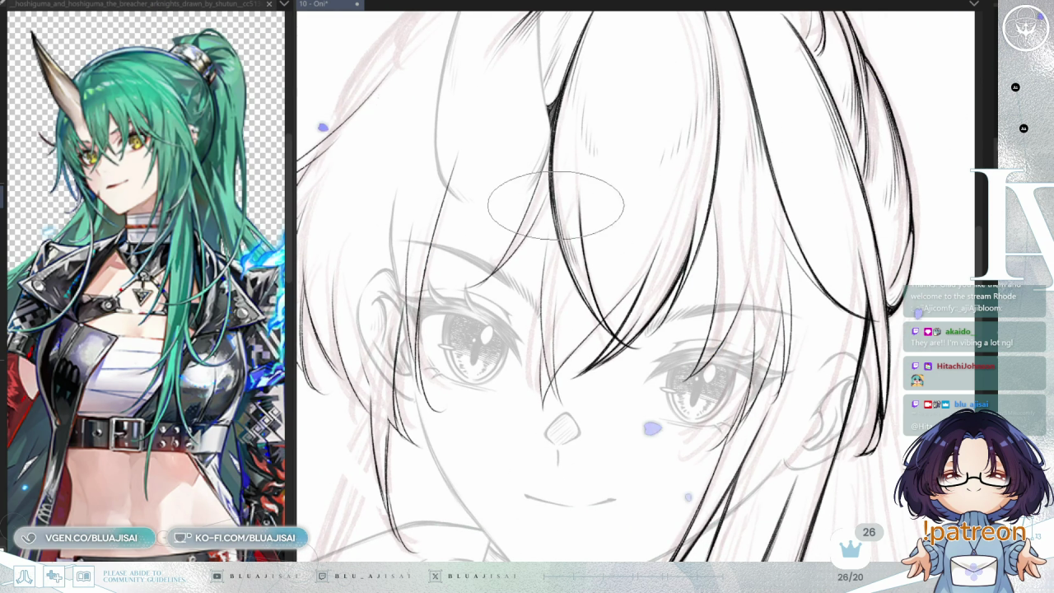
drag(546, 182, 568, 200)
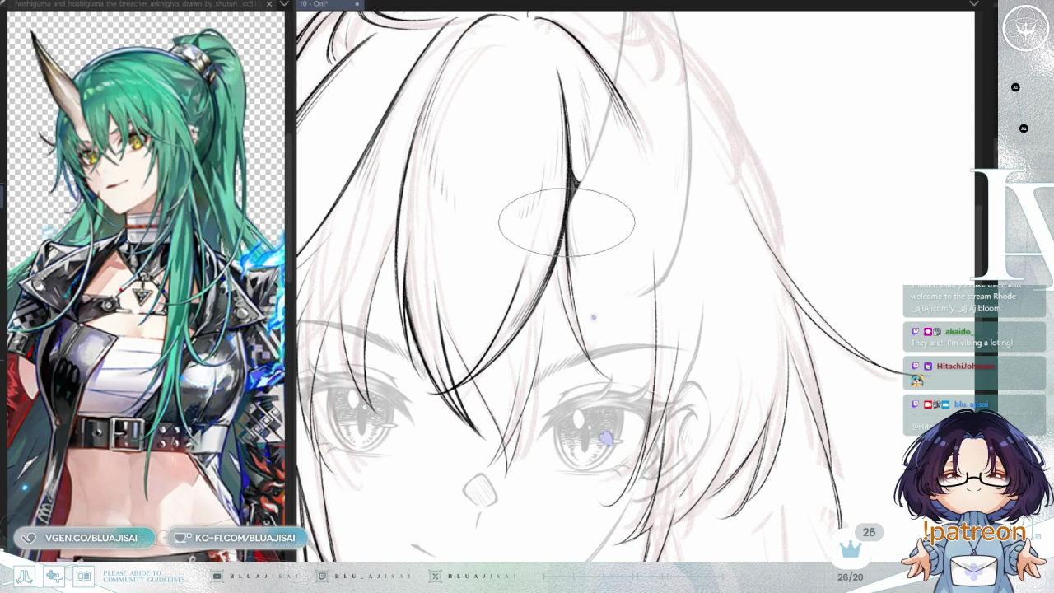
drag(578, 325, 570, 253)
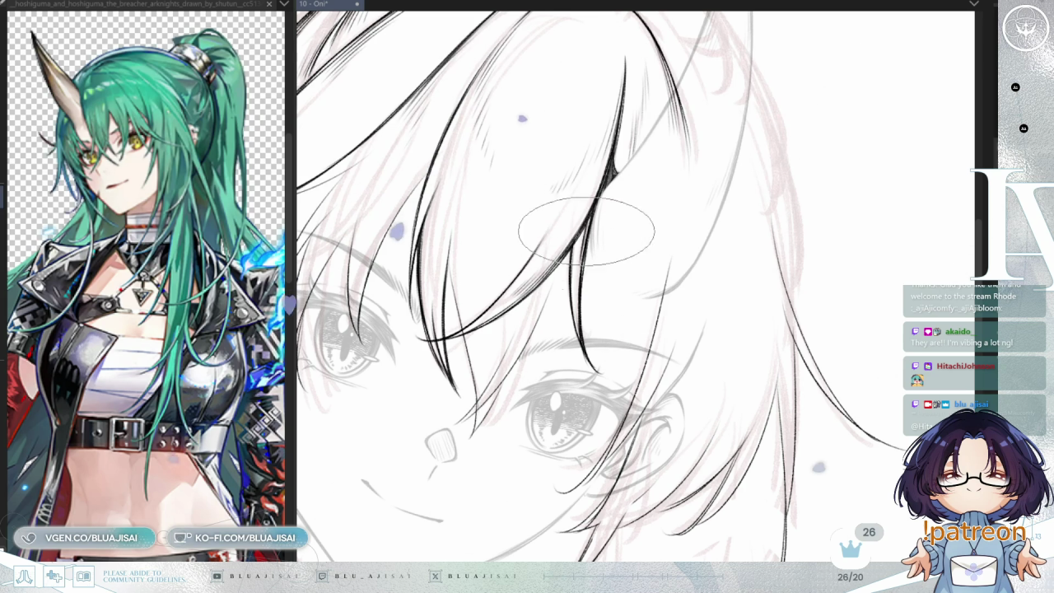
mouse_move(588, 206)
mouse_down()
mouse_move(603, 255)
mouse_move(699, 209)
mouse_move(617, 145)
mouse_move(564, 227)
mouse_up()
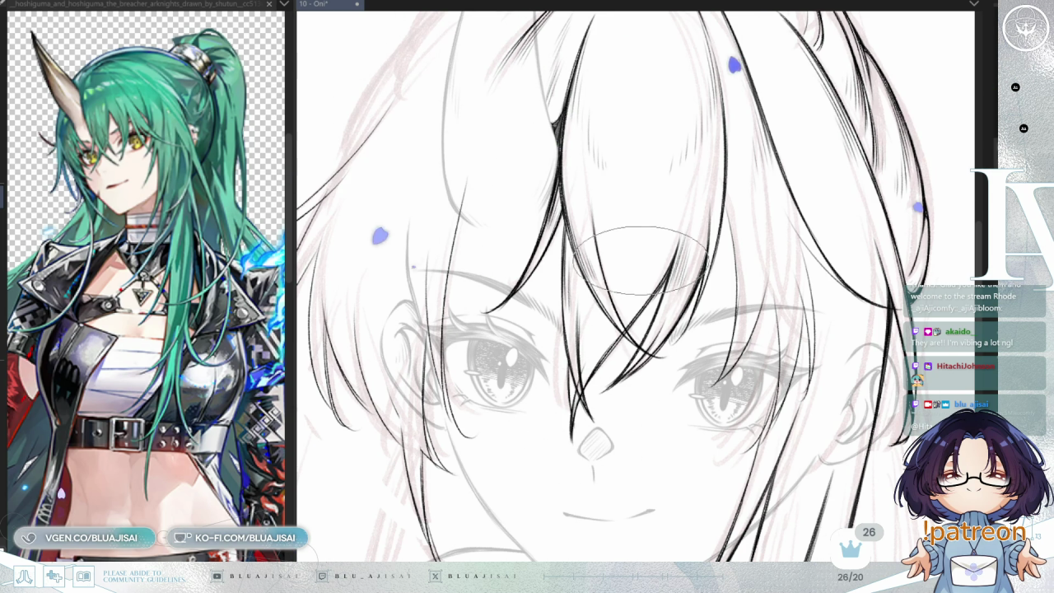
scroll(580, 391, up, 2)
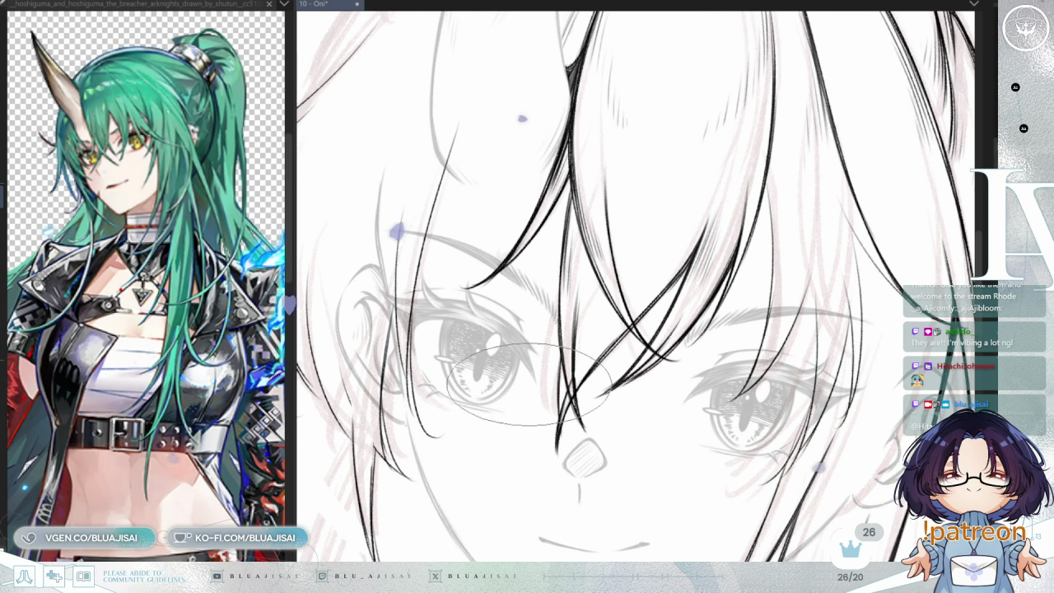
- Zoom and rotate around the eyes to touch up the fringe strands sweeping between them
scroll(568, 393, up, 2)
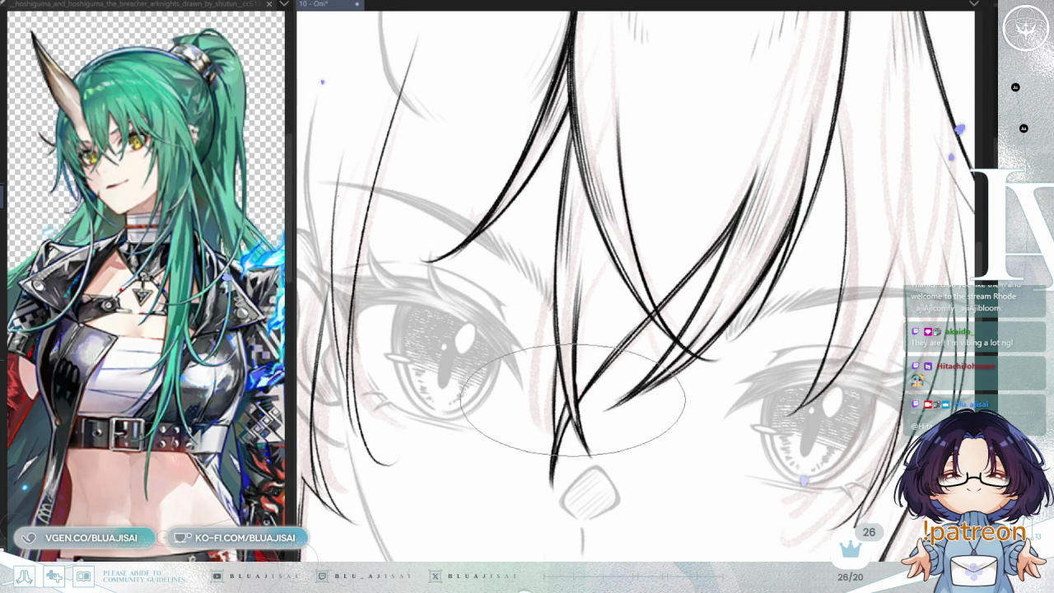
key(End)
key(End)
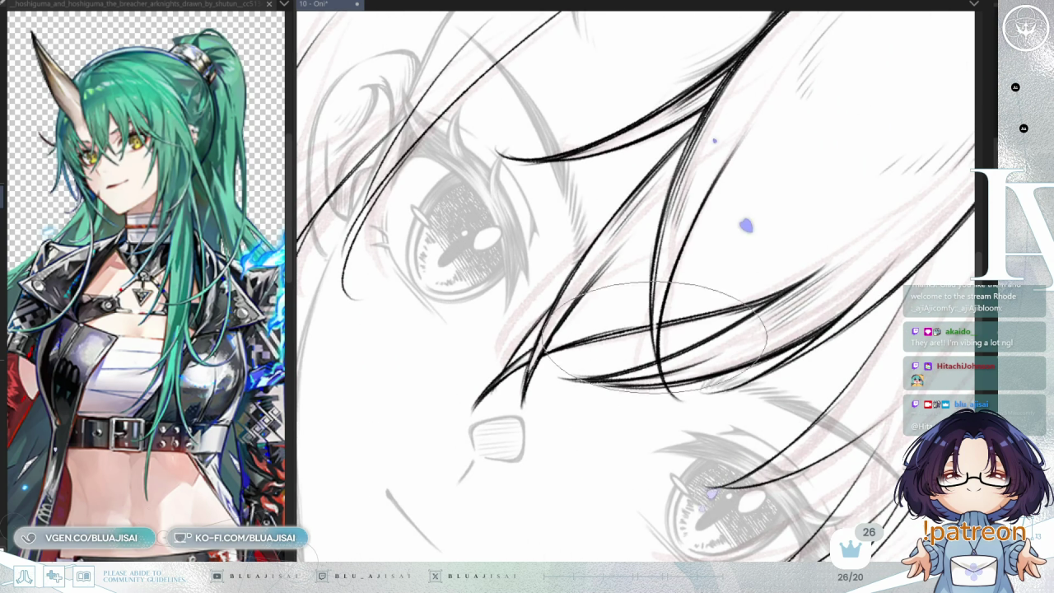
scroll(786, 177, down, 1)
scroll(778, 193, down, 1)
drag(778, 193, 831, 173)
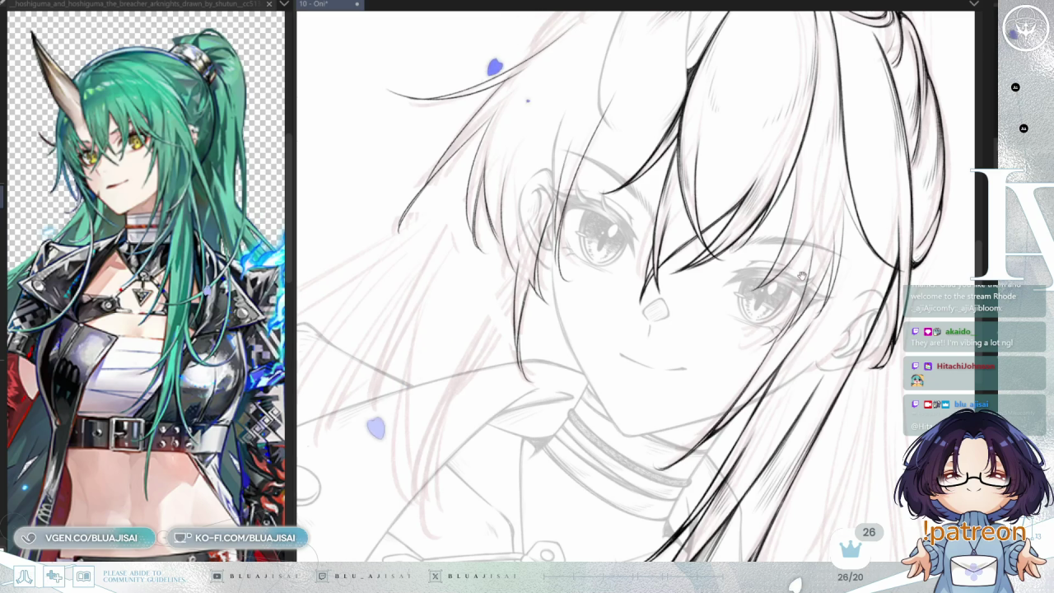
drag(807, 272, 832, 238)
scroll(675, 305, up, 1)
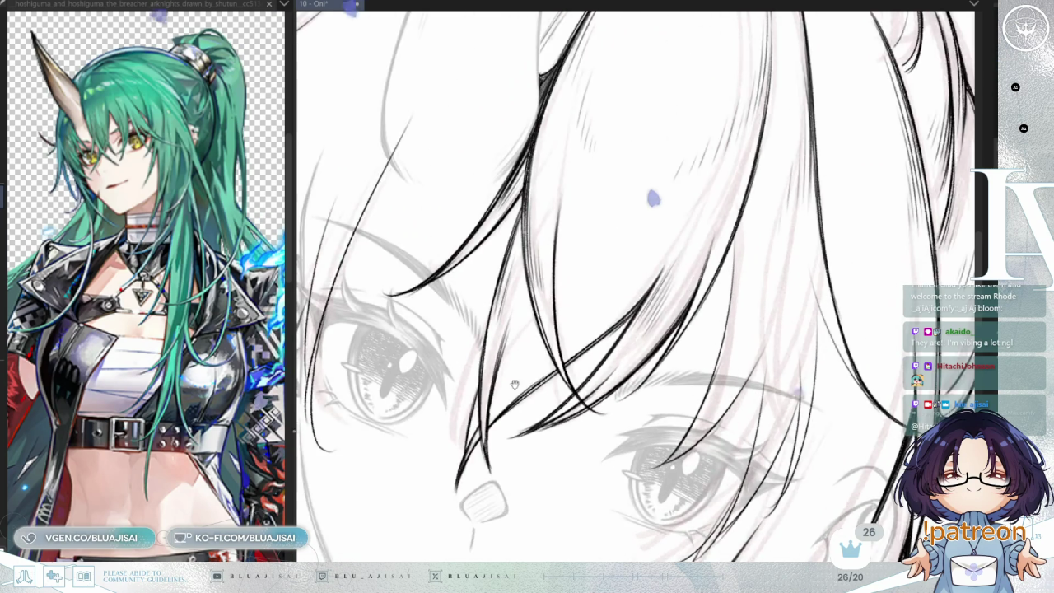
scroll(675, 304, up, 2)
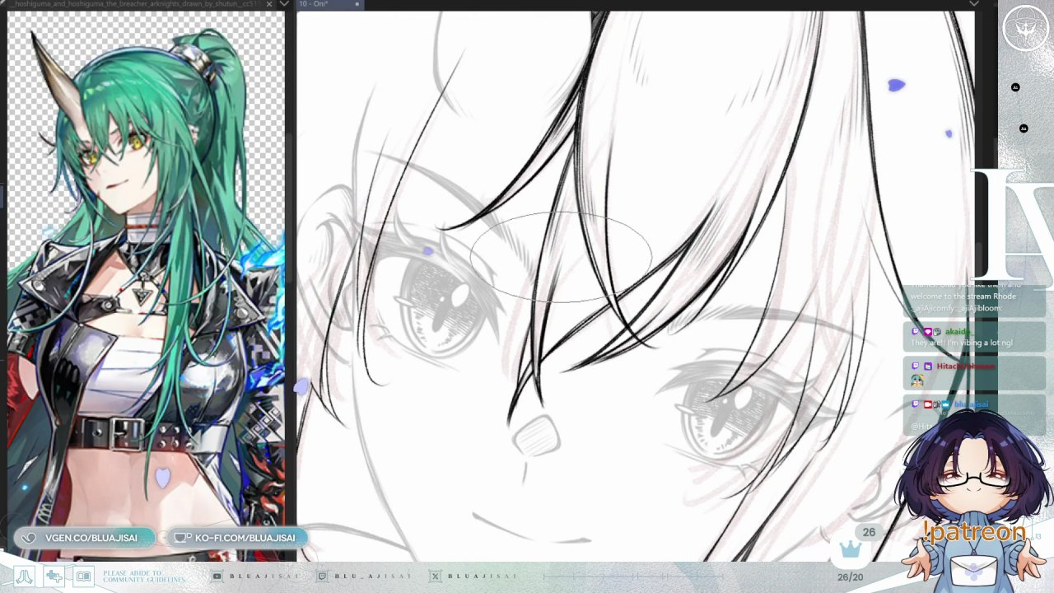
key(Delete)
scroll(741, 218, down, 1)
scroll(679, 292, down, 1)
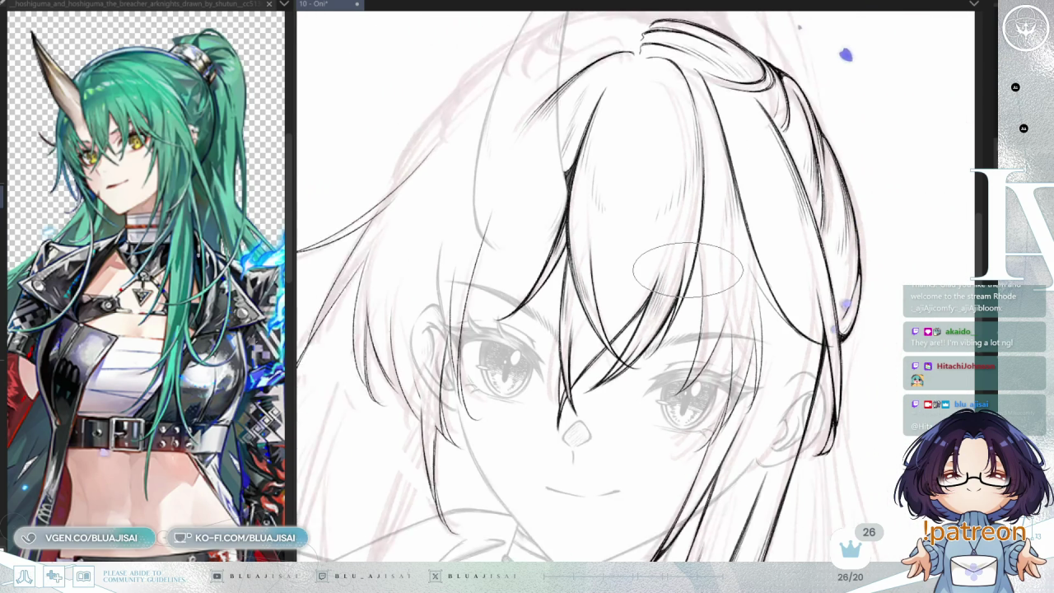
- Rotate and pan up to the crown to ink the top-of-head hair lines and parting
key(Delete)
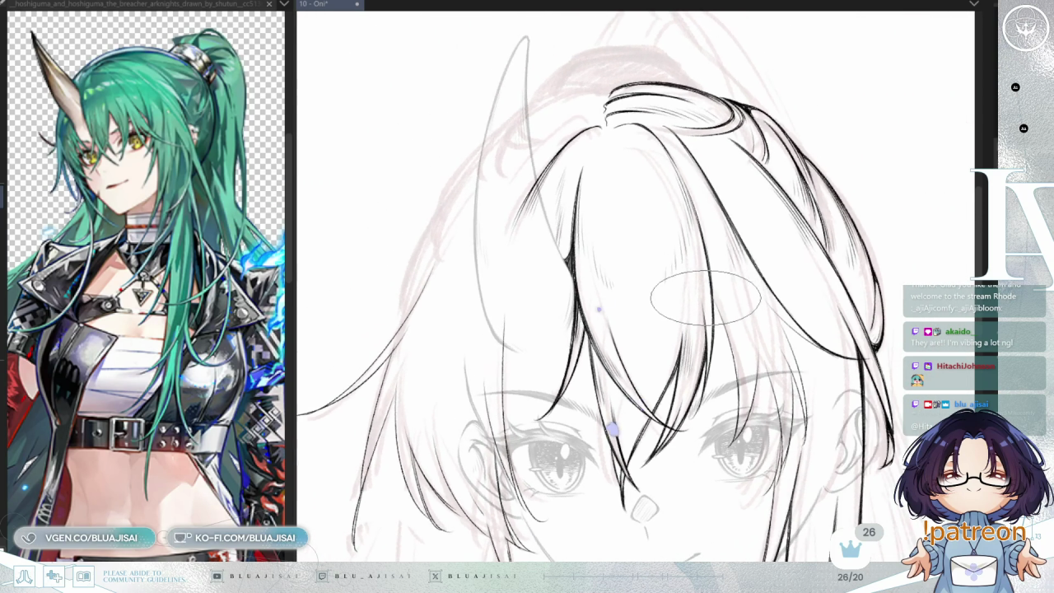
drag(704, 297, 743, 345)
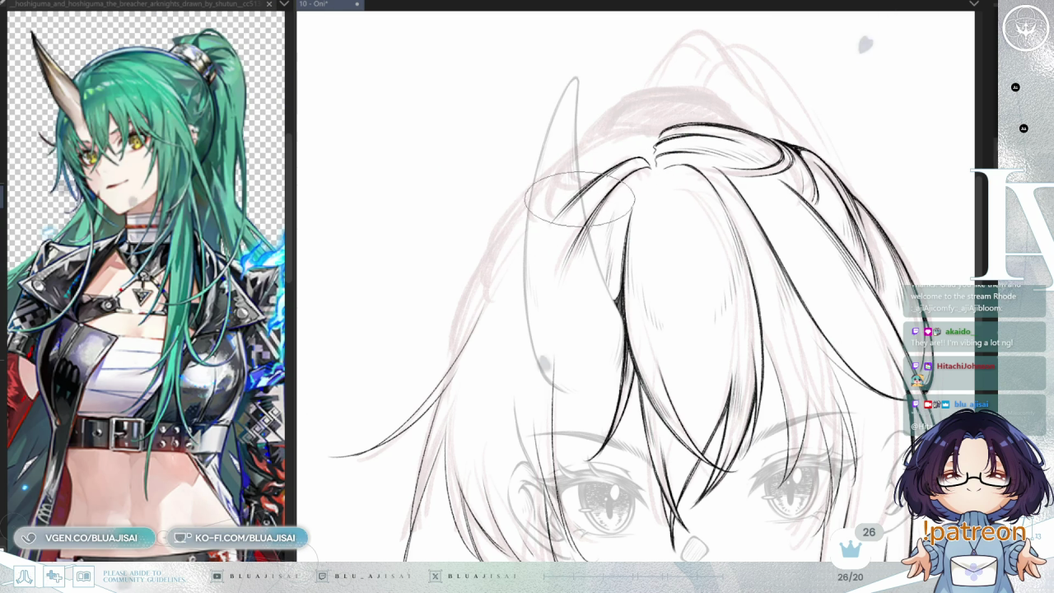
mouse_move(619, 170)
mouse_down()
mouse_move(667, 204)
mouse_move(690, 191)
mouse_up()
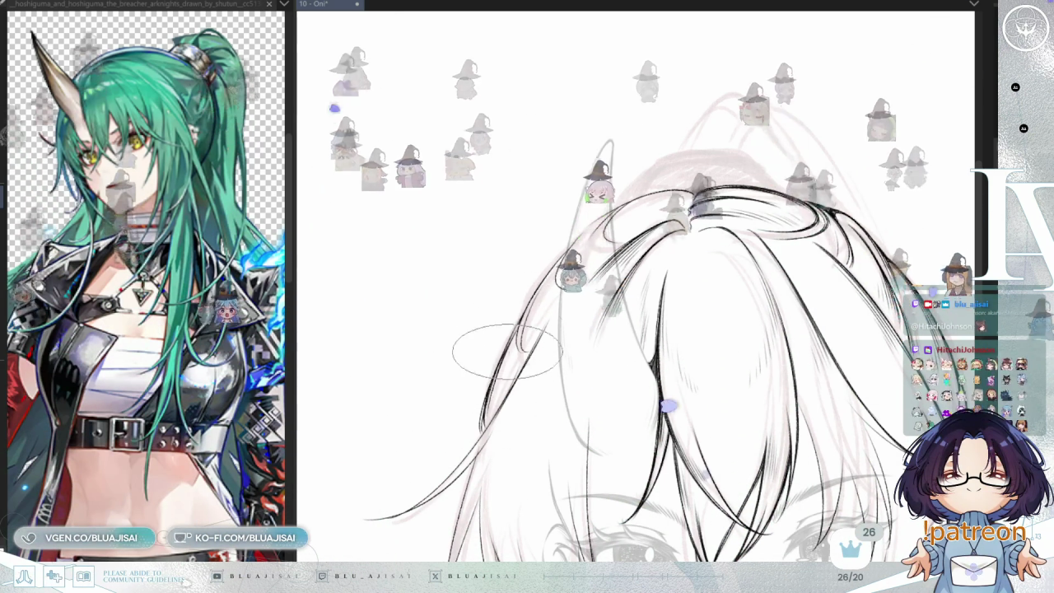
scroll(677, 335, down, 3)
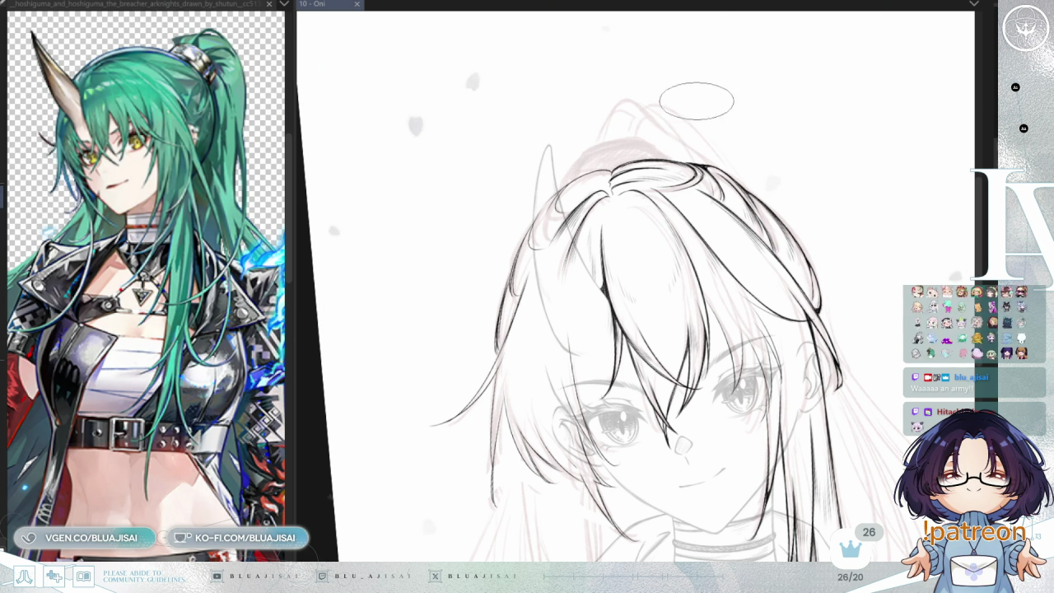
- Zoom in on the crown and tilt the view to ink curved strands defining the parting
scroll(686, 82, up, 1)
scroll(658, 189, up, 1)
scroll(655, 211, up, 1)
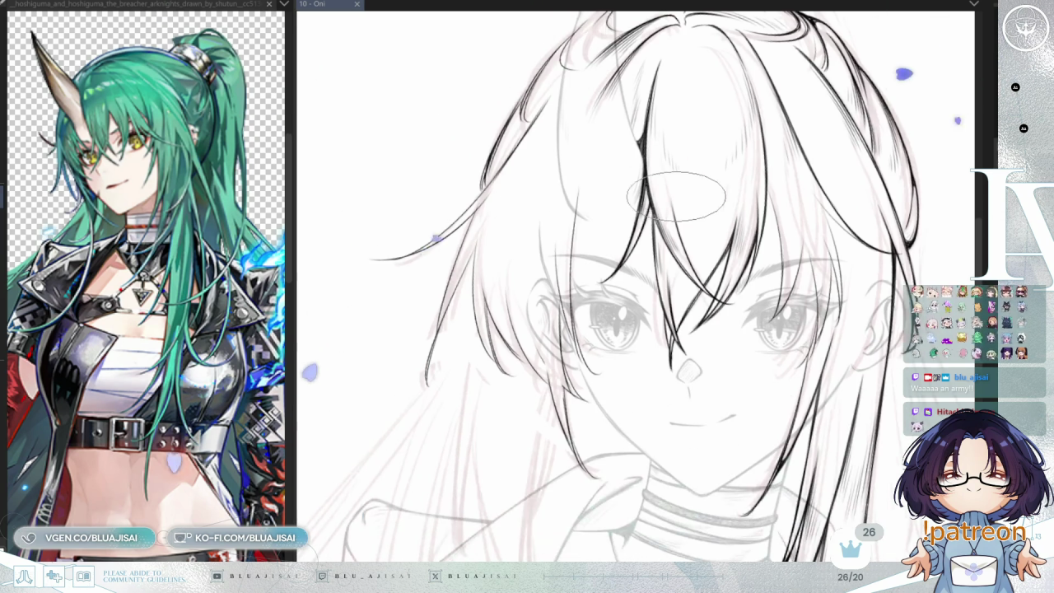
scroll(609, 206, up, 1)
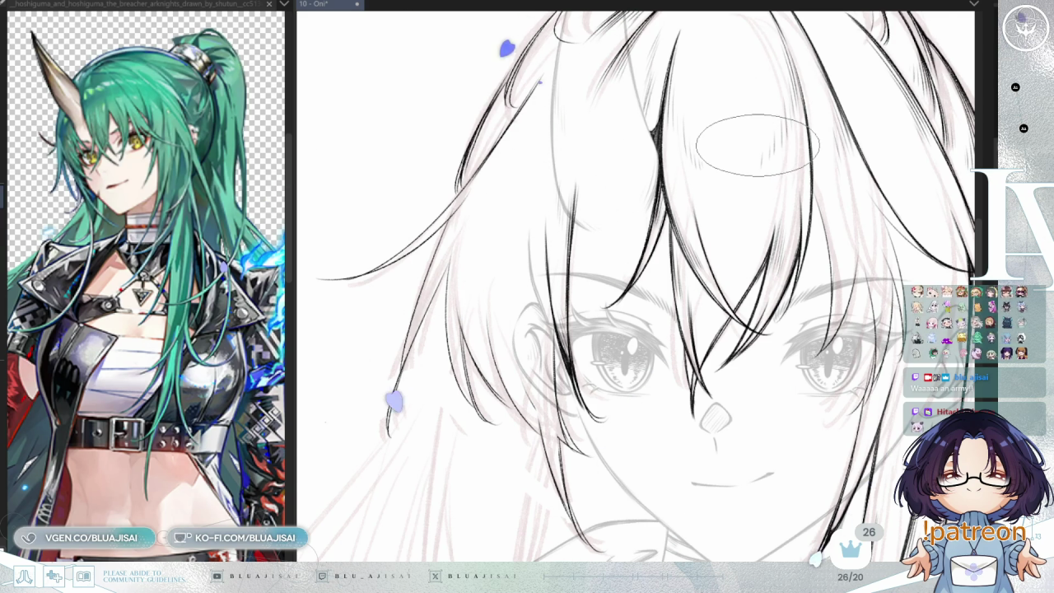
key(End)
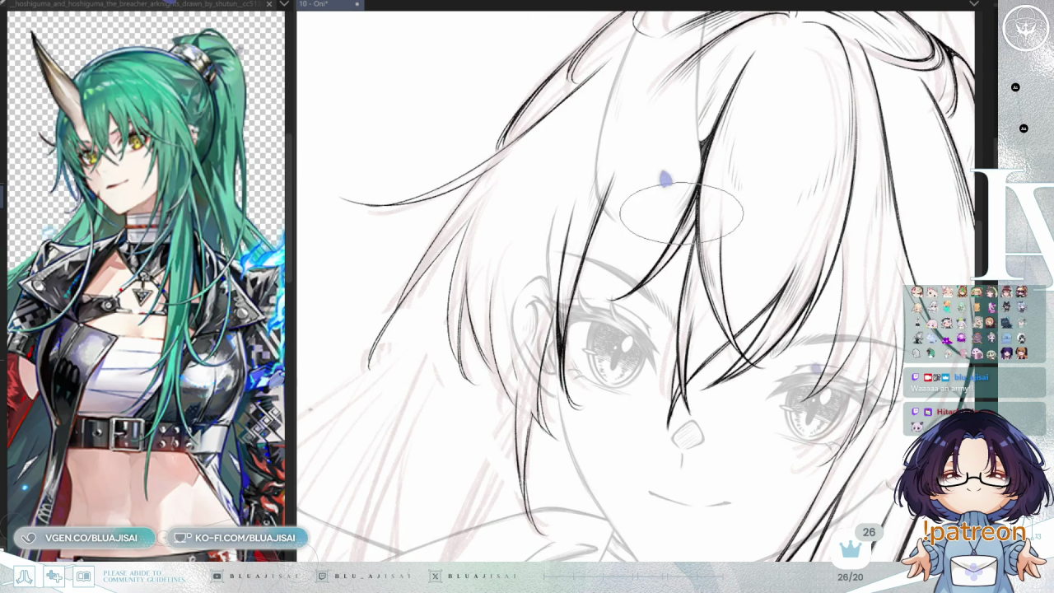
key(Delete)
key(Delete)
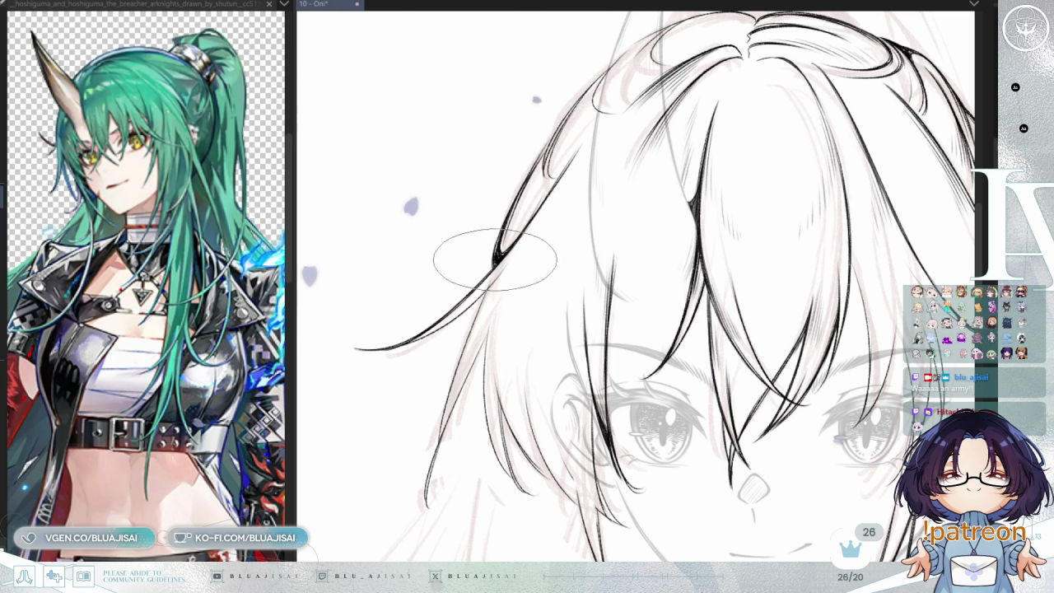
scroll(496, 262, up, 2)
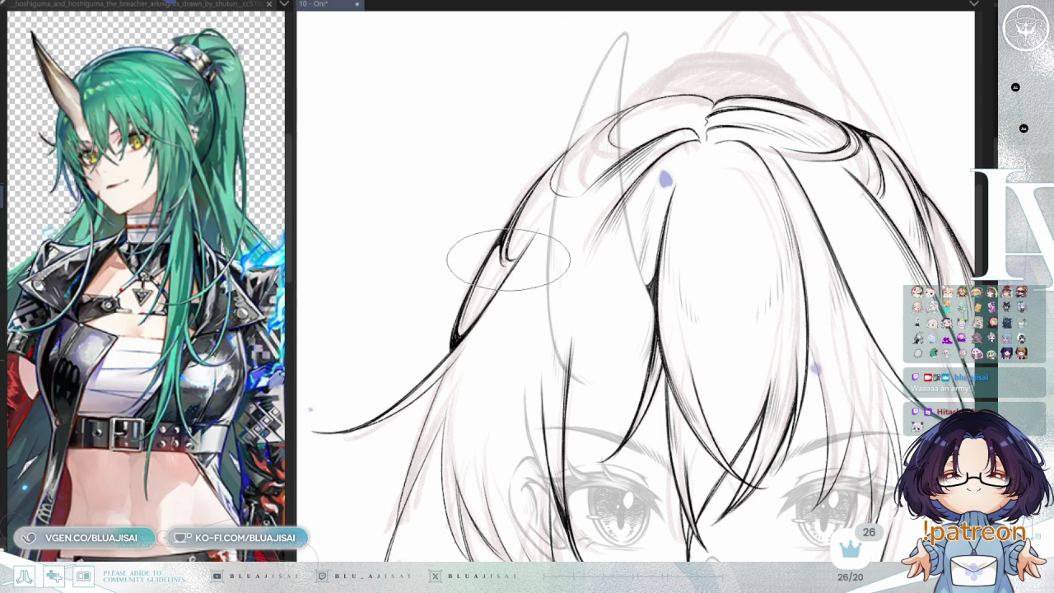
drag(560, 149, 524, 184)
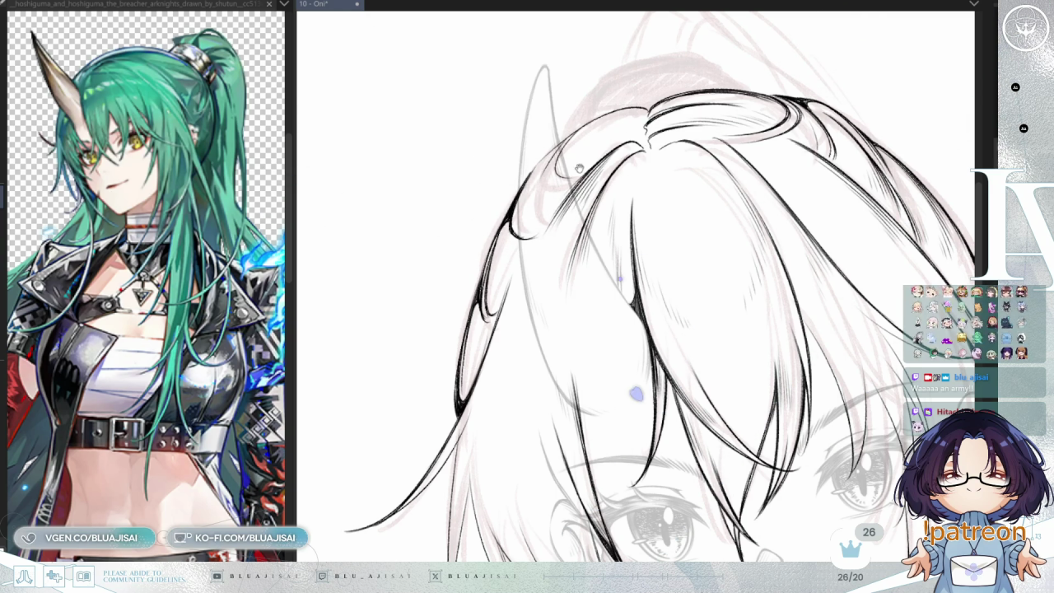
drag(581, 162, 572, 175)
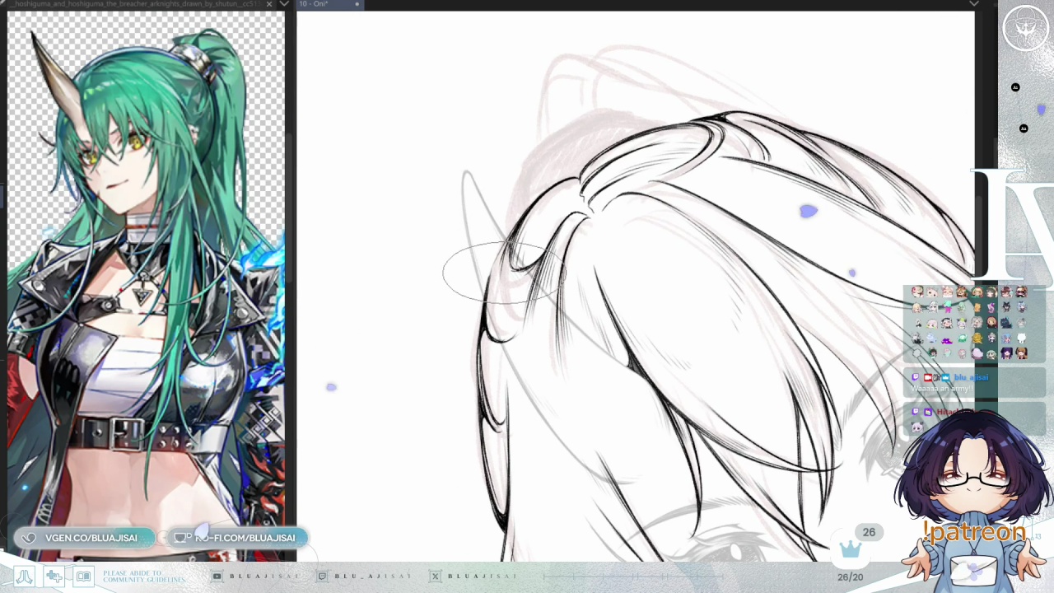
mouse_move(537, 203)
mouse_down()
mouse_move(576, 207)
mouse_move(563, 155)
mouse_move(536, 235)
mouse_up()
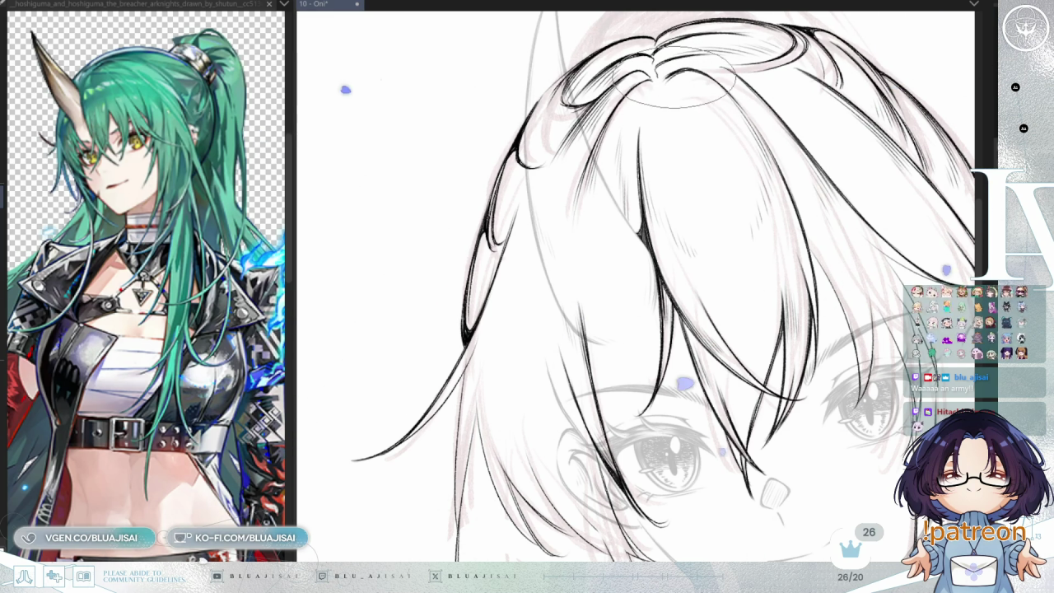
scroll(684, 107, down, 2)
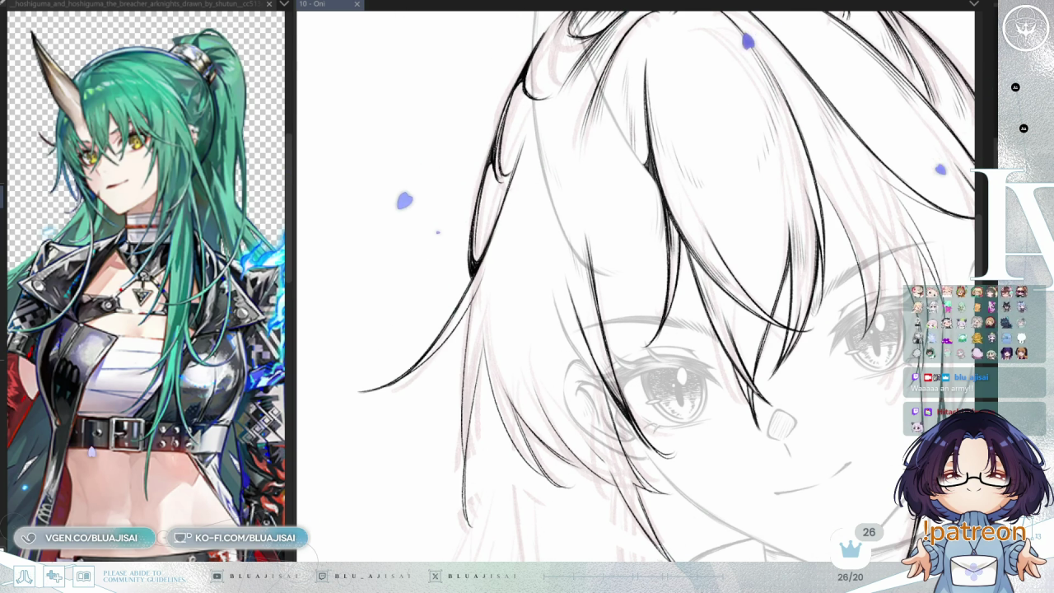
- Enlarge the brush and ink a hair strand beside the face
drag(712, 215, 710, 185)
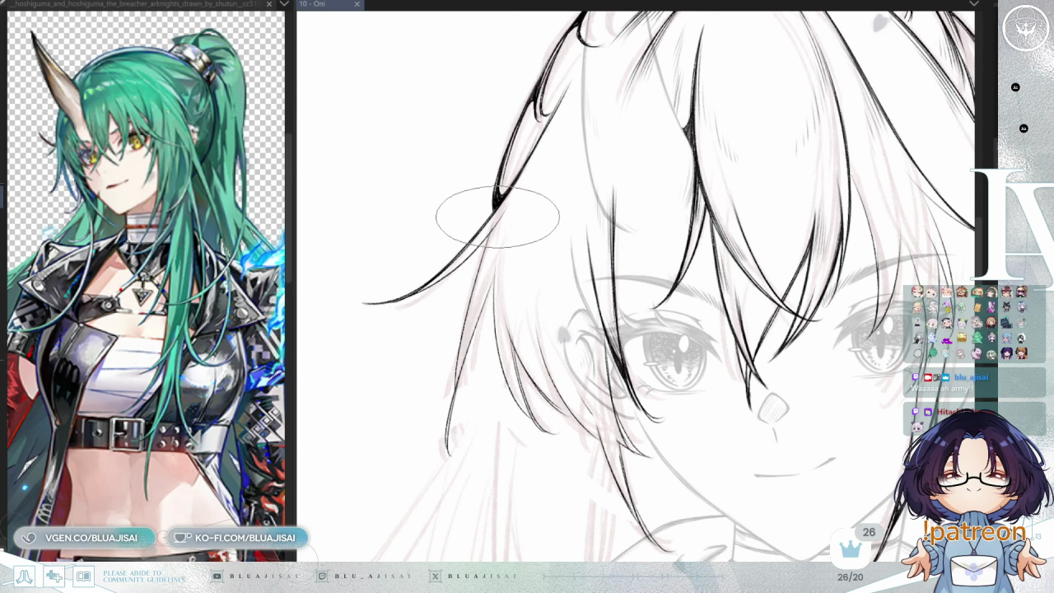
drag(460, 260, 443, 272)
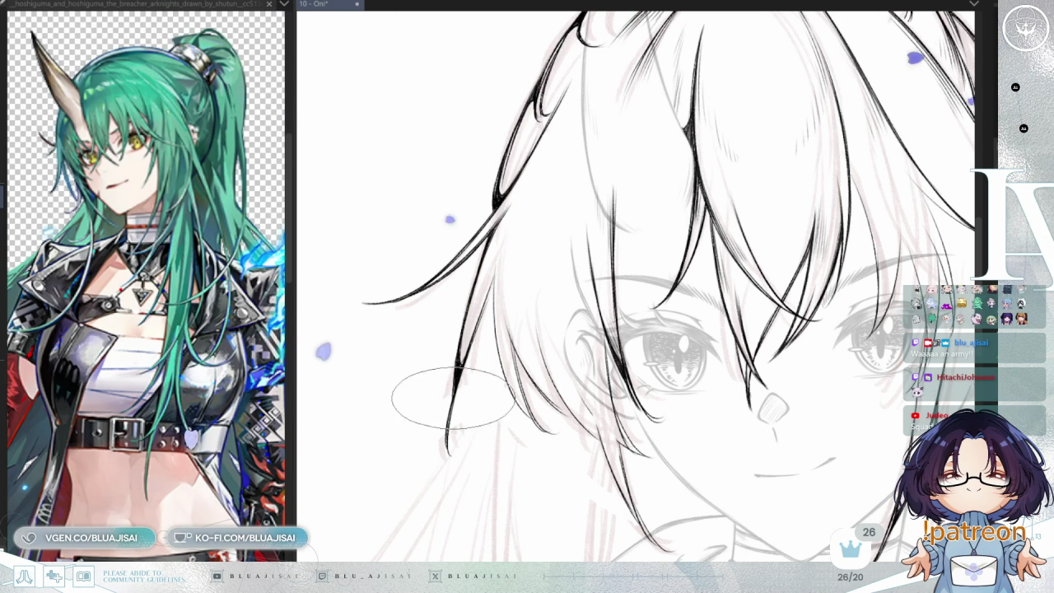
drag(453, 393, 650, 197)
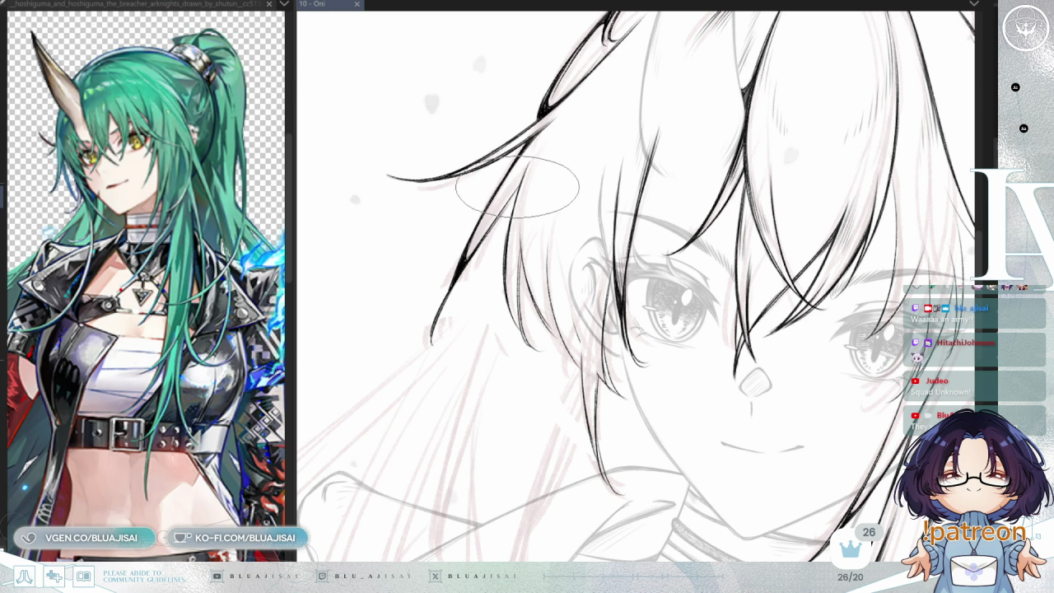
drag(490, 226, 512, 200)
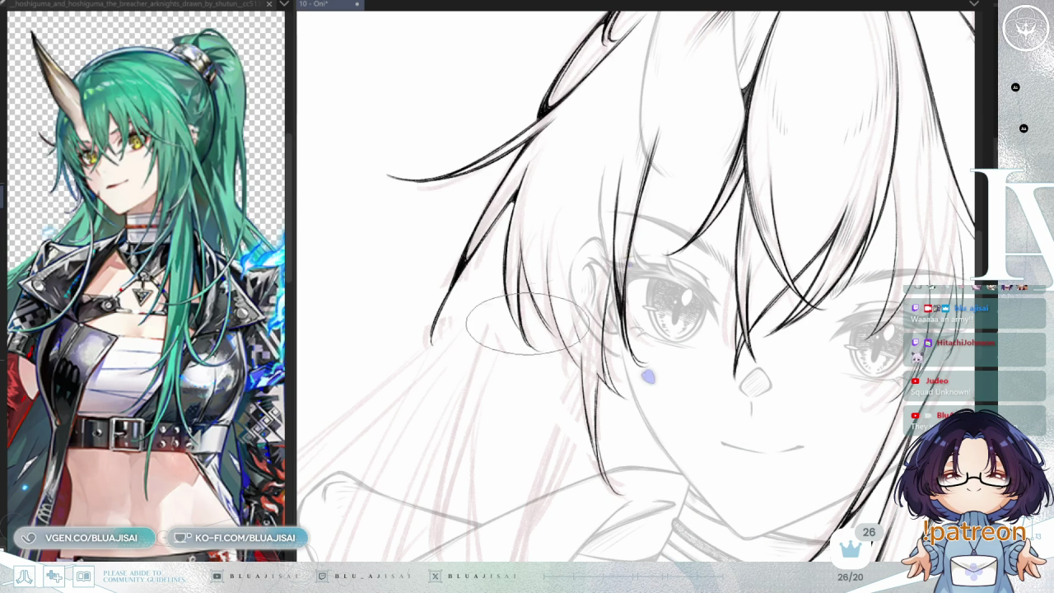
- Rotate the face upright and ink fine strands down the right cheek toward the chin
drag(527, 342, 531, 235)
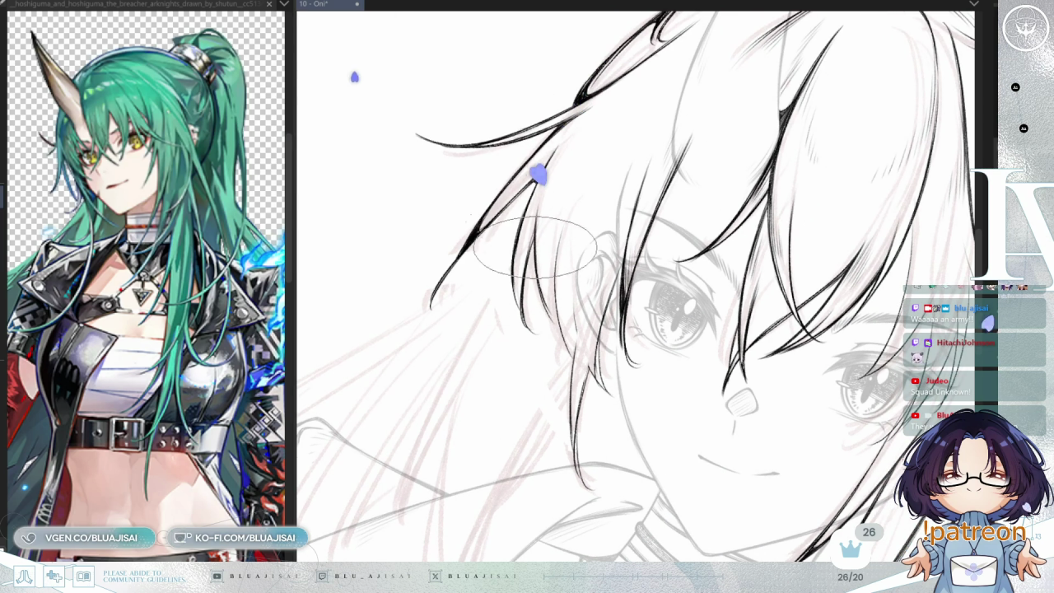
key(asciicircum)
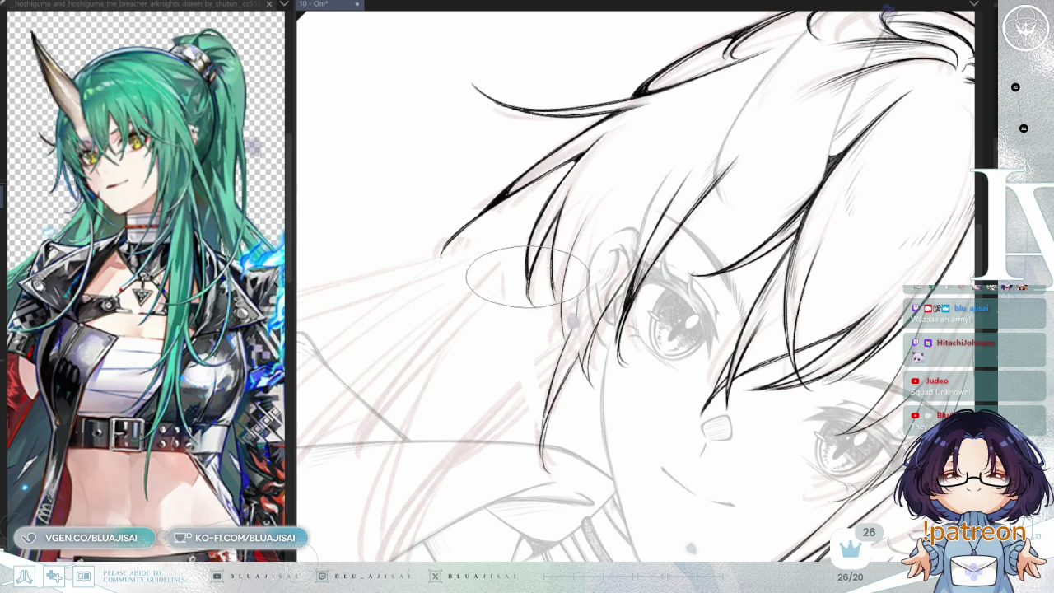
key(asciicircum)
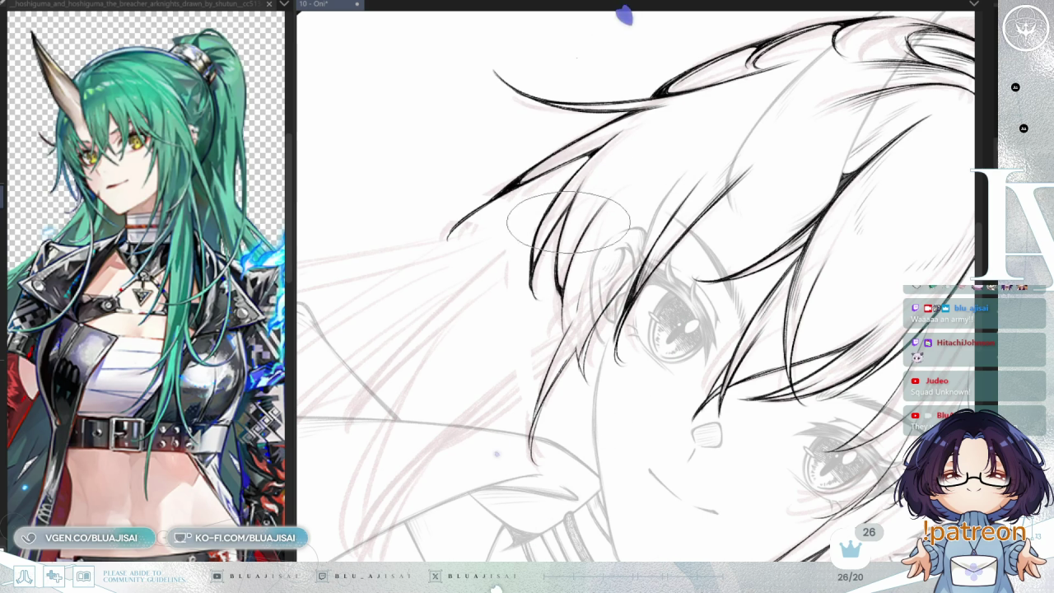
drag(568, 226, 494, 224)
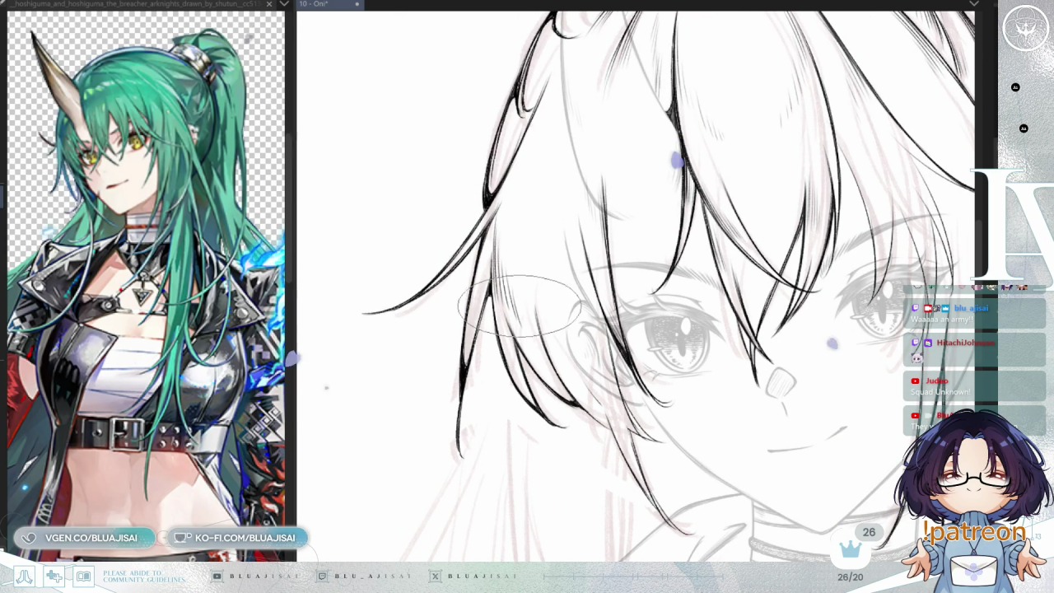
drag(517, 288, 602, 306)
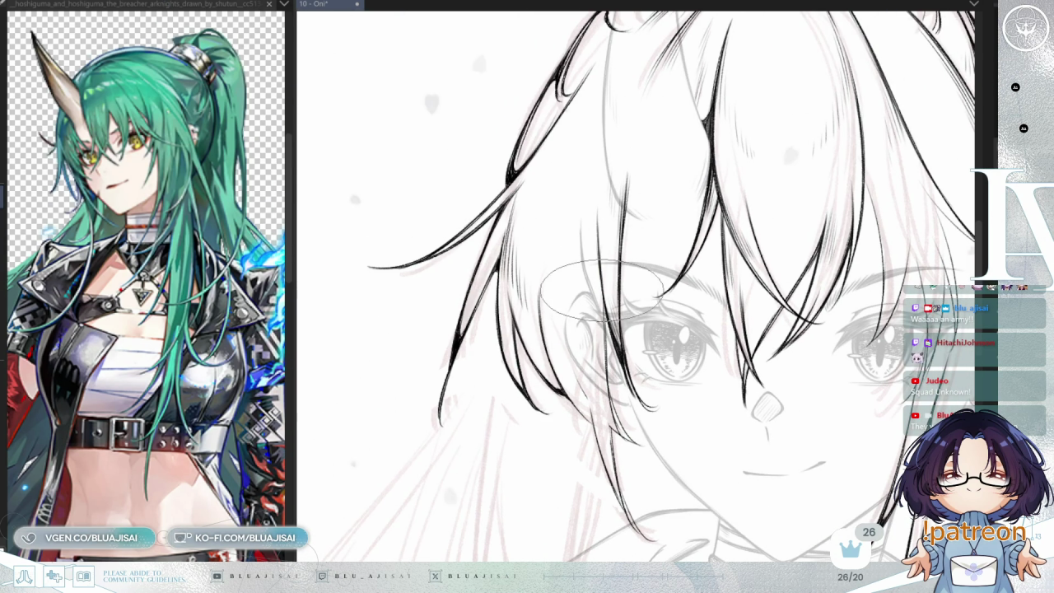
mouse_move(605, 354)
mouse_down()
mouse_move(706, 235)
mouse_move(619, 309)
mouse_move(585, 317)
mouse_up()
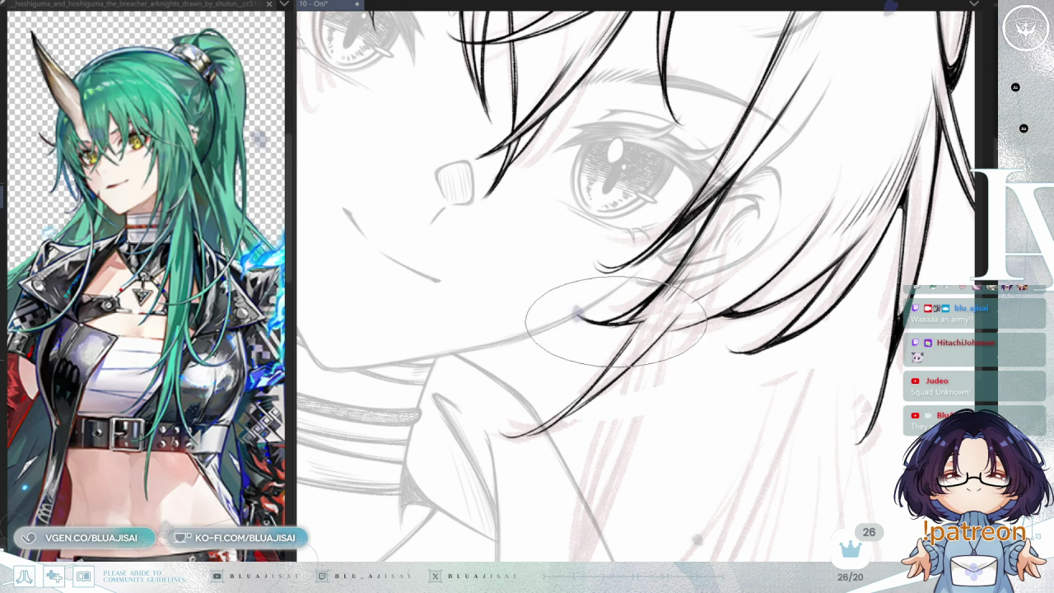
- Pan around the chin and hatch fine strokes inside the fringe locks over the eye
scroll(715, 276, down, 1)
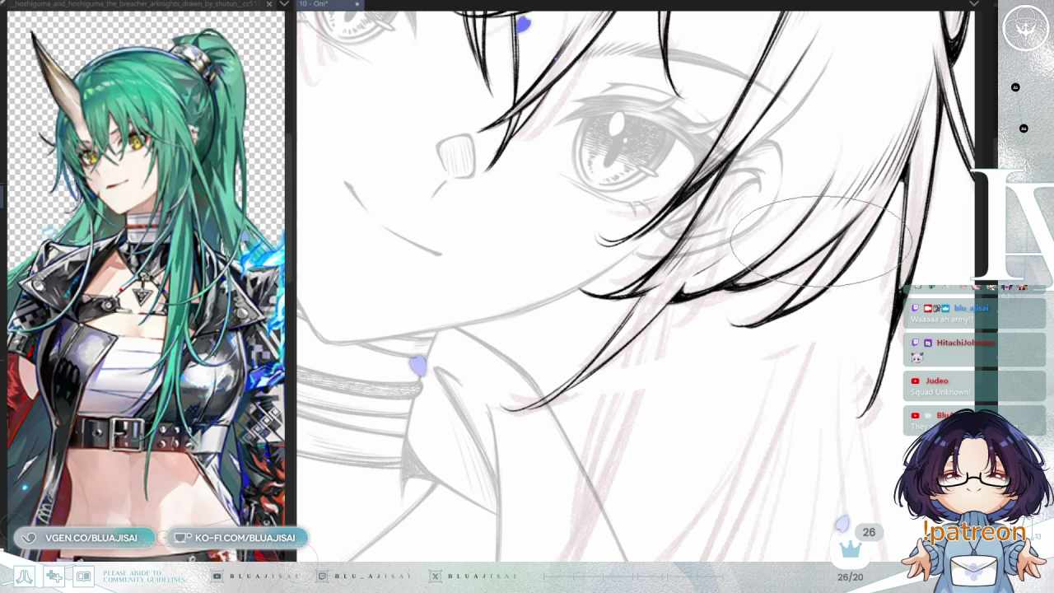
drag(675, 268, 617, 304)
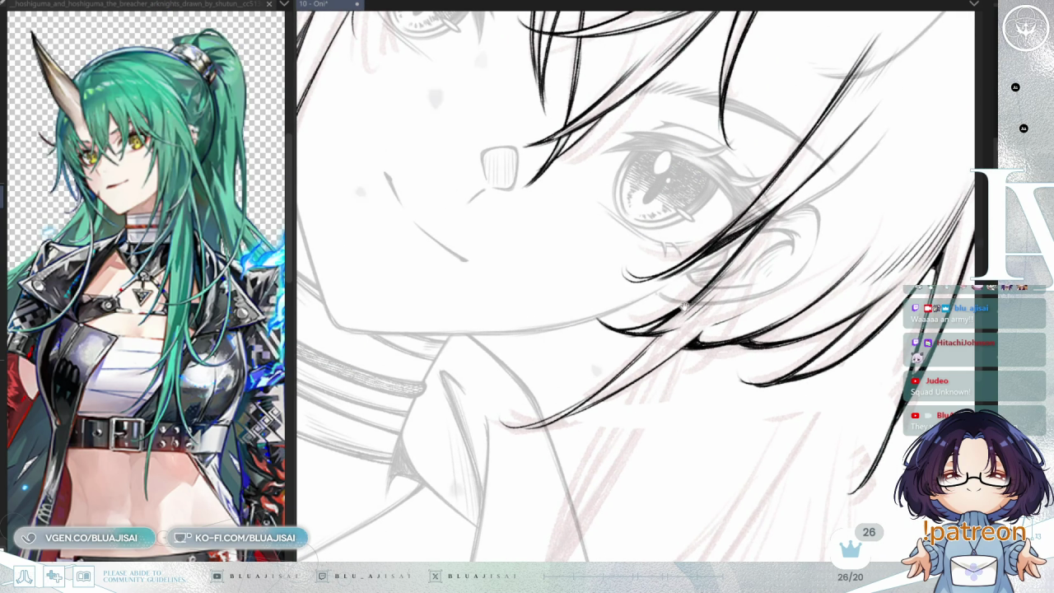
drag(560, 370, 568, 280)
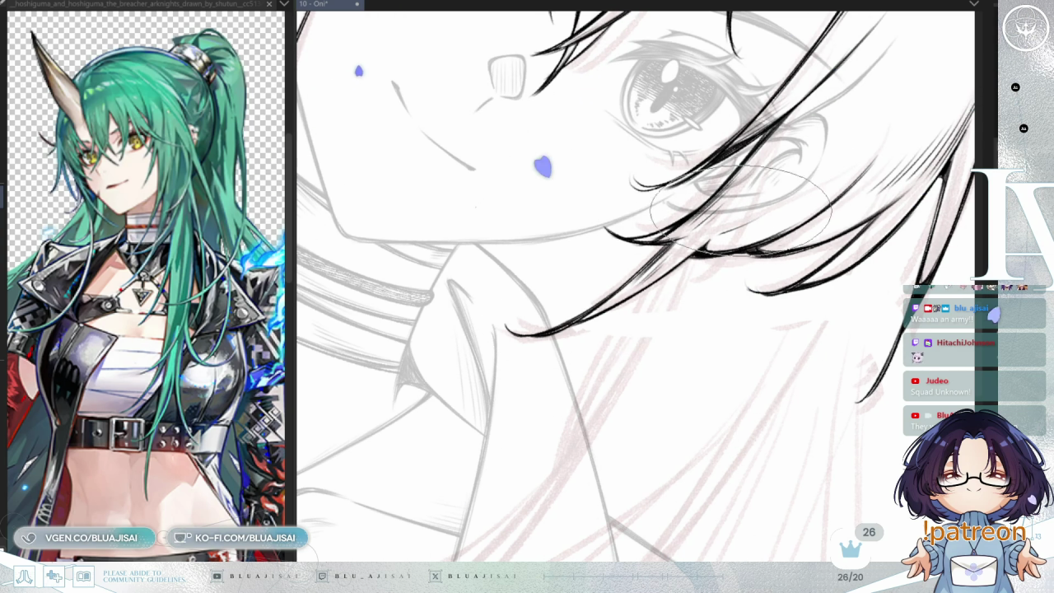
scroll(738, 201, down, 3)
scroll(739, 202, down, 2)
scroll(738, 202, up, 3)
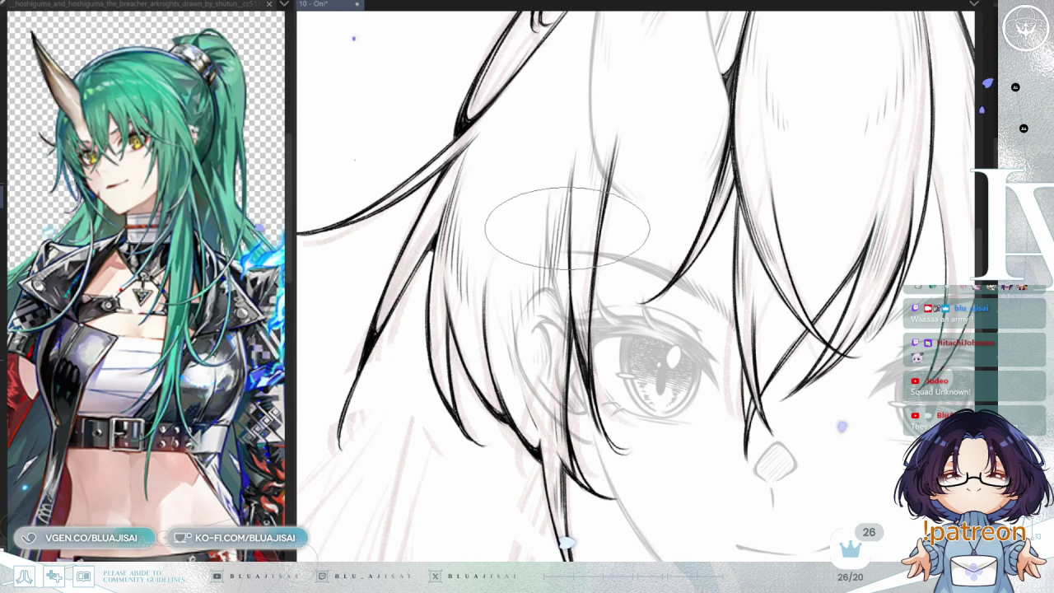
scroll(846, 183, down, 2)
- Zoom in on the top of the head and ink bold crown strands around the horn base
mouse_move(847, 182)
mouse_down()
mouse_move(730, 220)
mouse_move(722, 267)
mouse_up()
scroll(601, 168, up, 2)
scroll(642, 329, up, 2)
scroll(678, 249, up, 2)
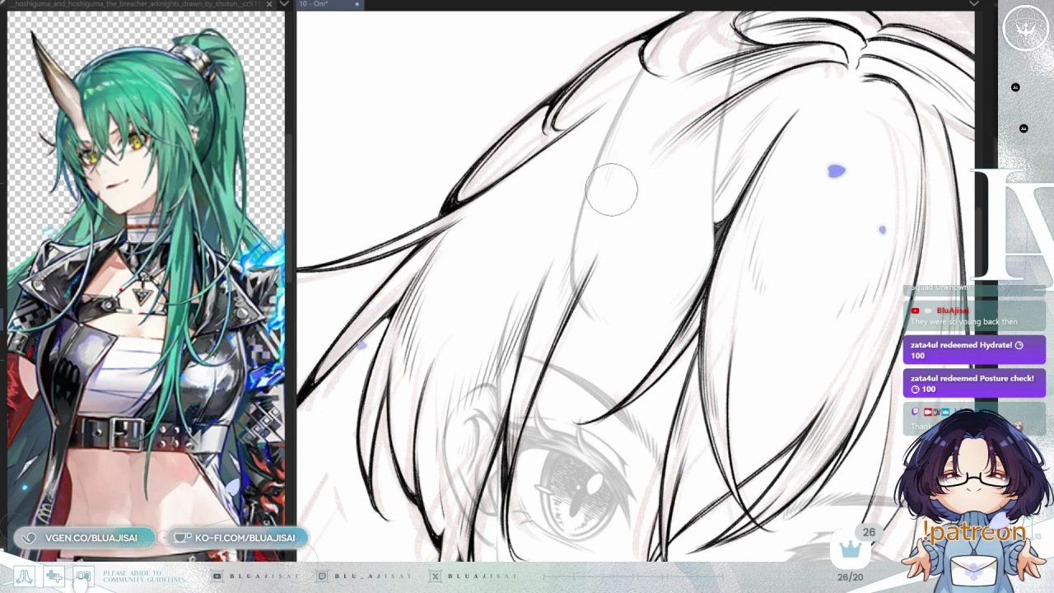
key(End)
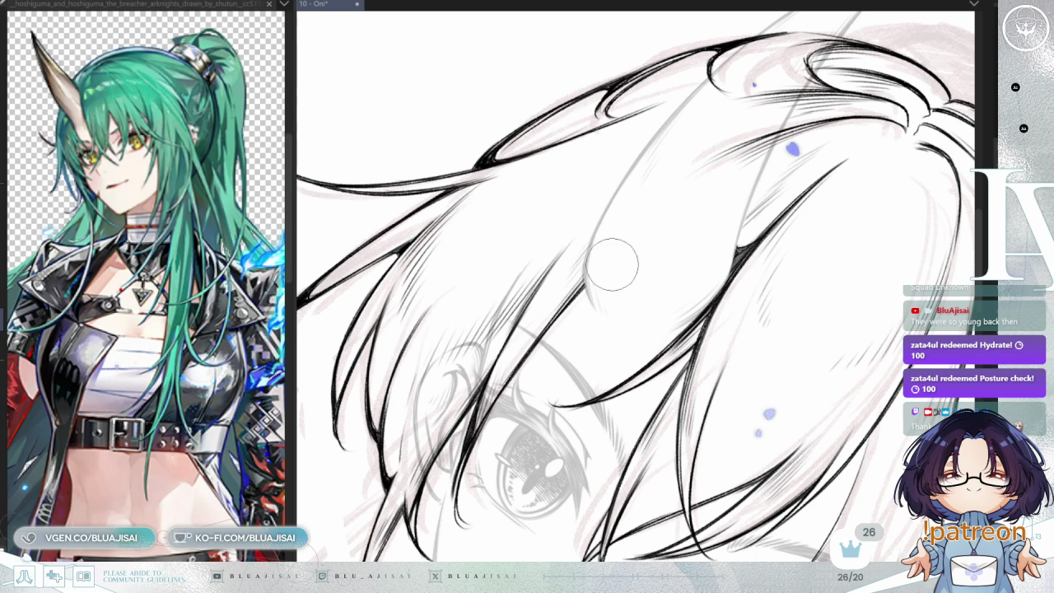
key(Delete)
key(Delete)
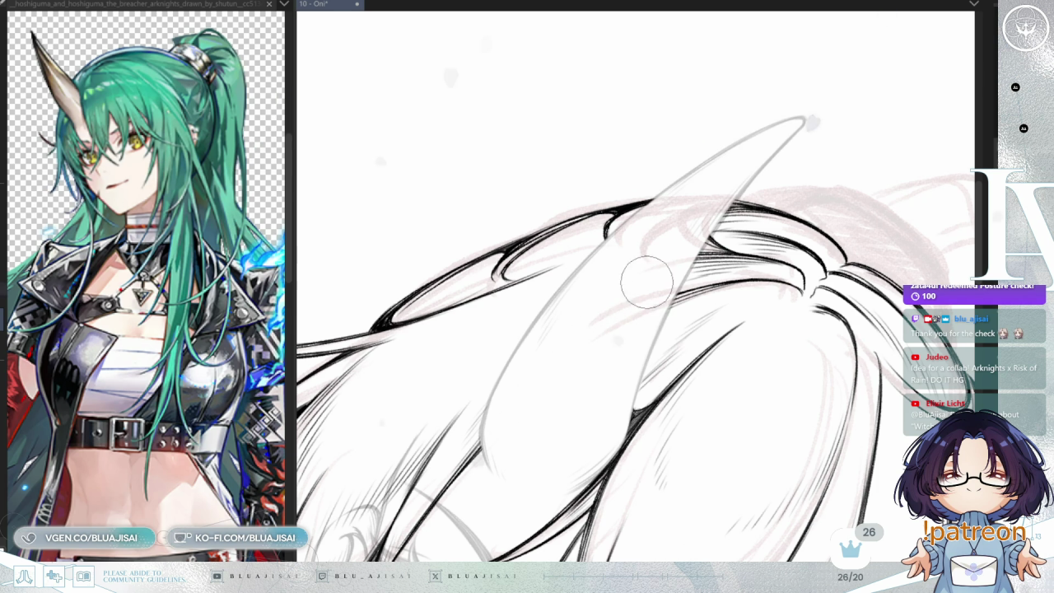
- Zoom out and straighten the view to show the whole inked head against the sketch
drag(625, 331, 643, 263)
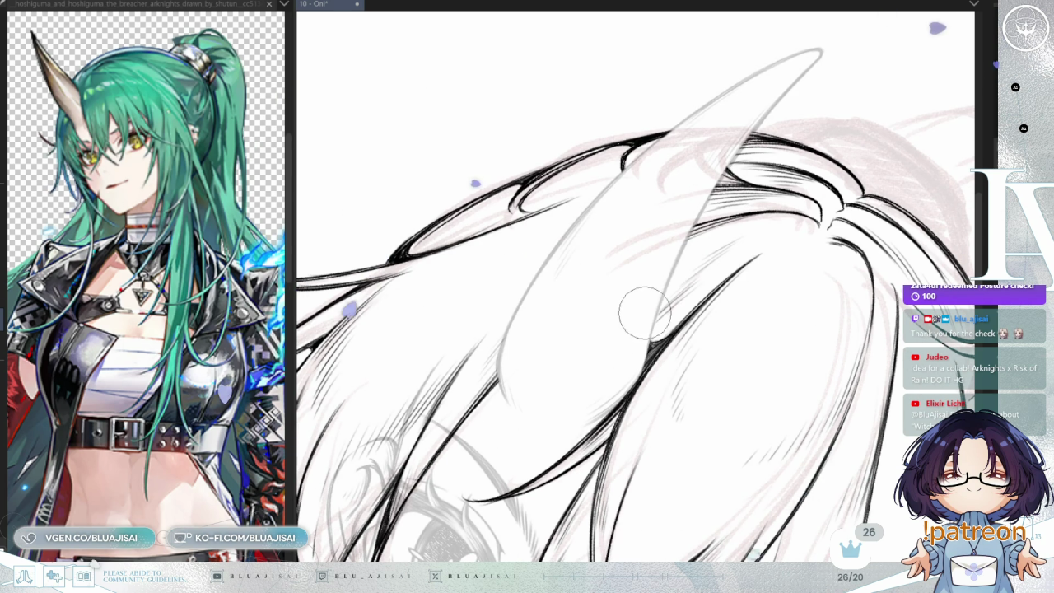
scroll(644, 303, down, 1)
scroll(748, 236, down, 1)
scroll(748, 235, down, 1)
scroll(748, 236, down, 1)
drag(748, 236, 836, 148)
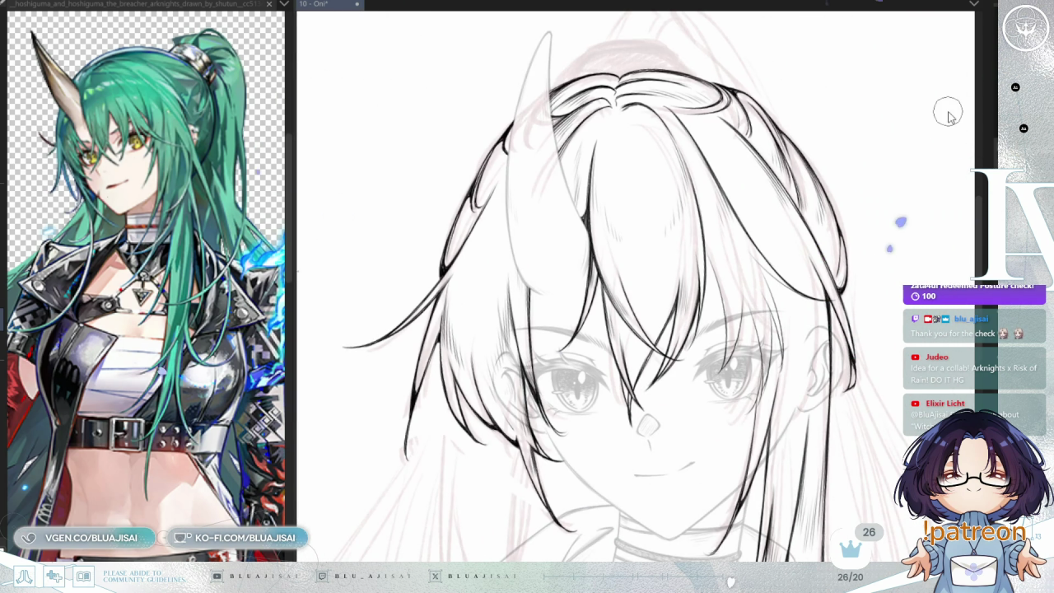
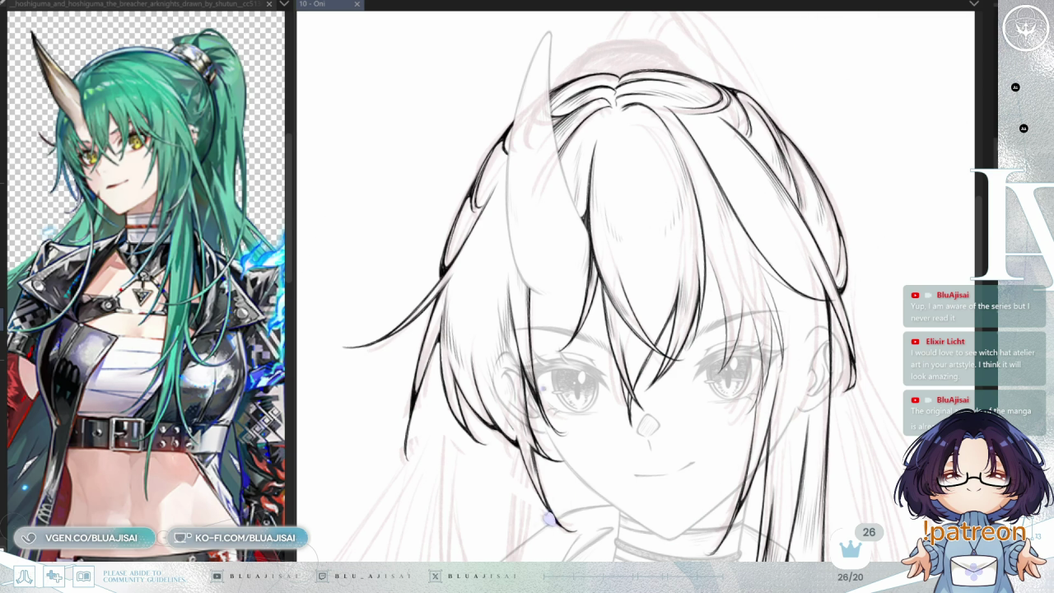
- Zoom around the bangs and tilt the canvas view clockwise over the hair
scroll(715, 79, up, 2)
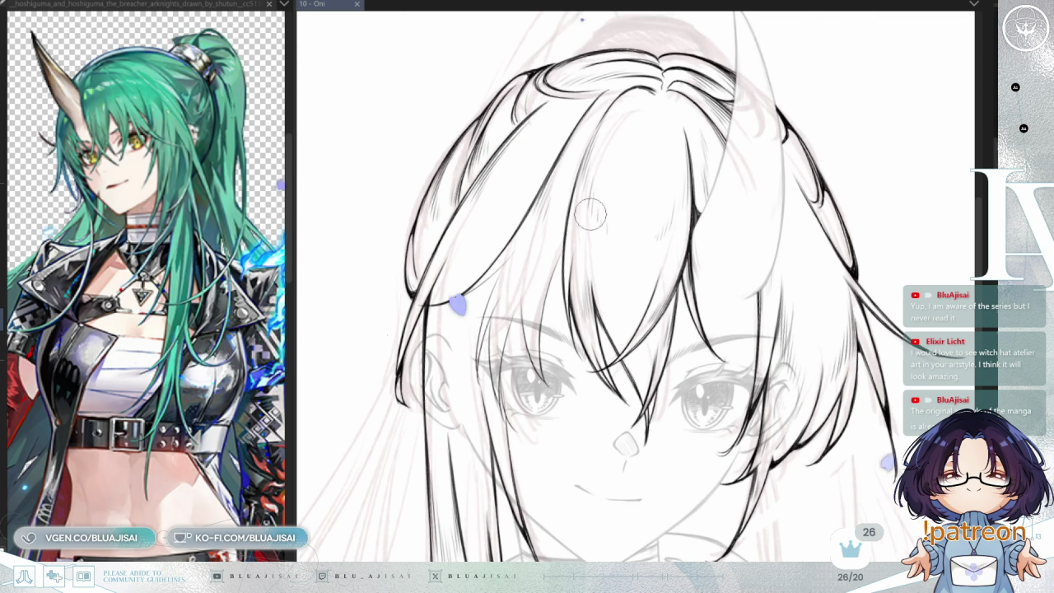
scroll(606, 258, up, 3)
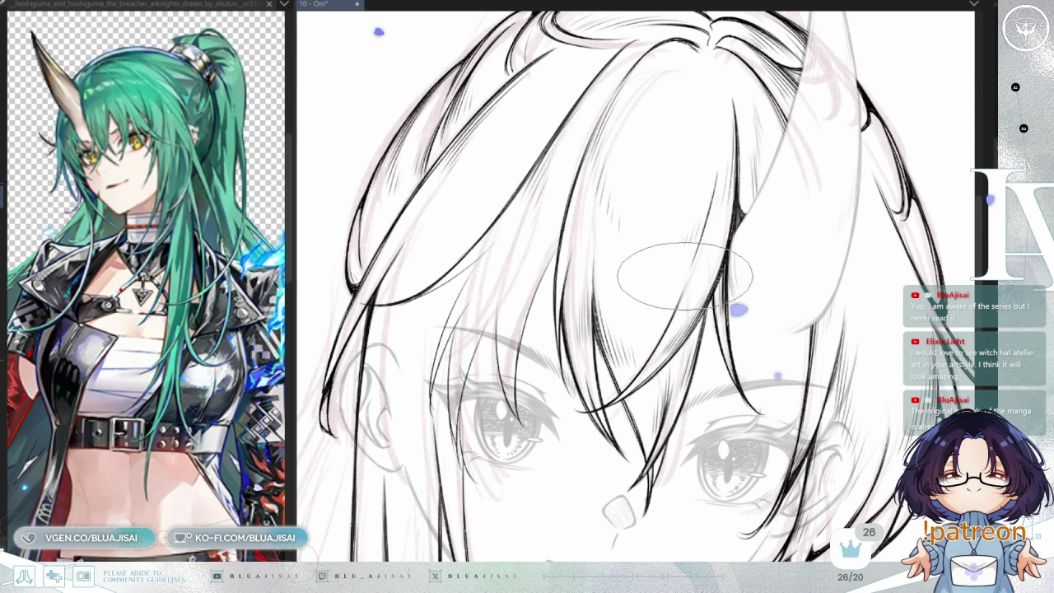
scroll(650, 206, up, 1)
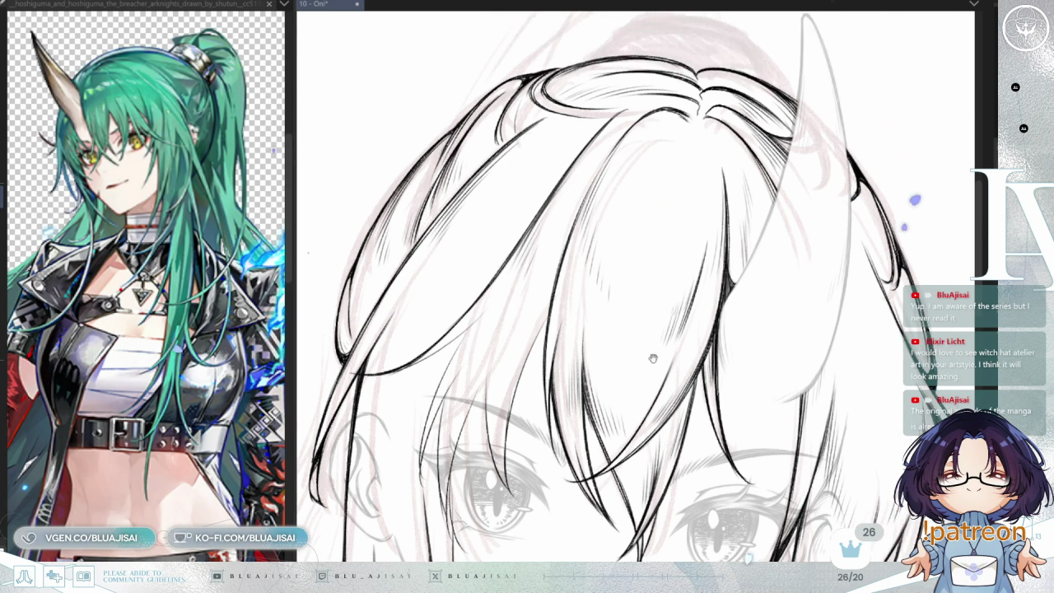
scroll(610, 185, up, 1)
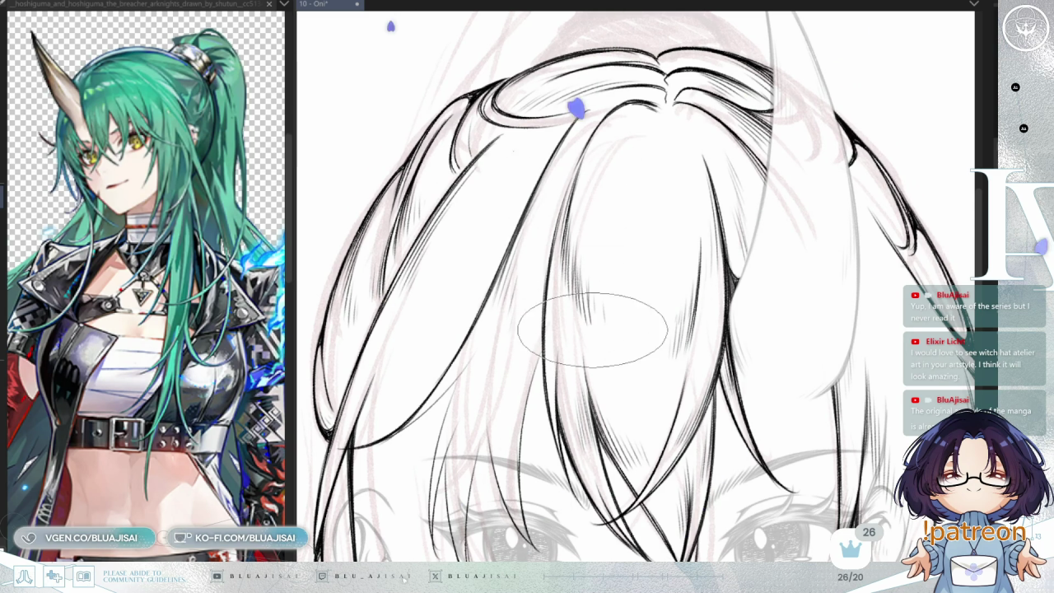
scroll(609, 325, down, 1)
scroll(609, 247, down, 1)
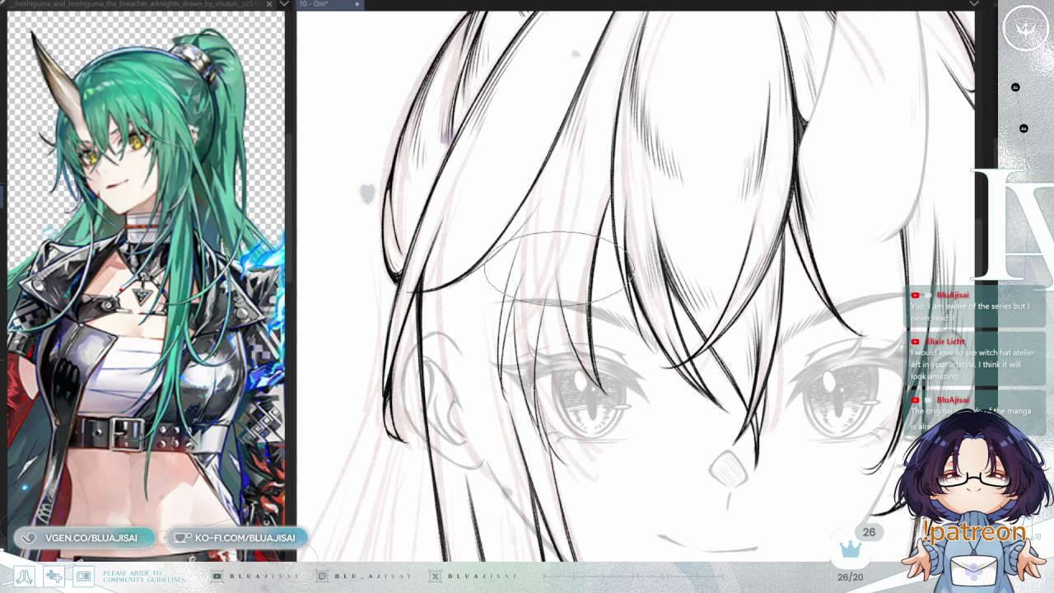
key(asciicircum)
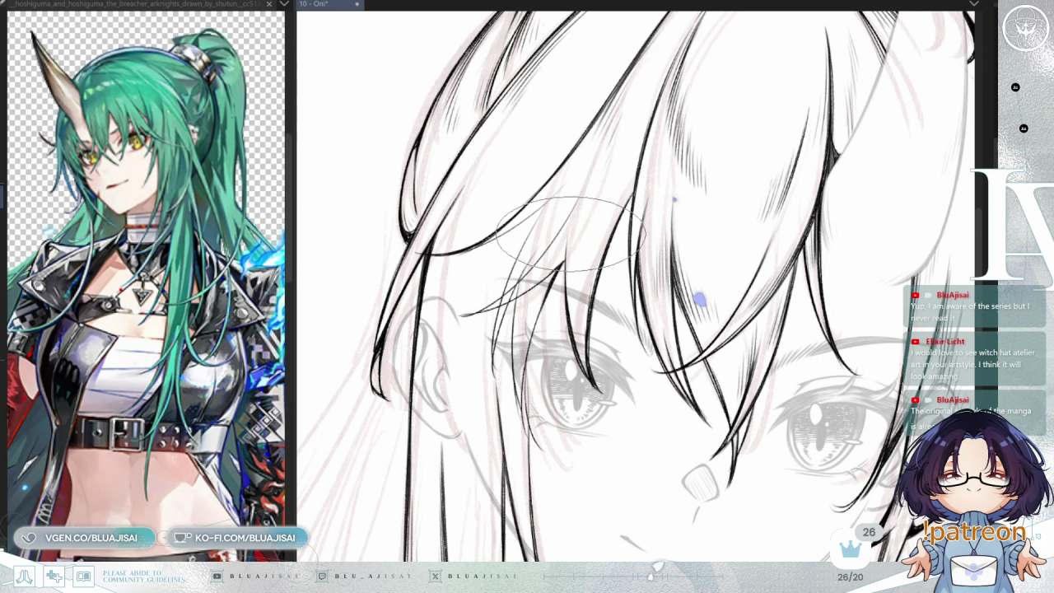
scroll(661, 134, down, 1)
scroll(650, 156, down, 1)
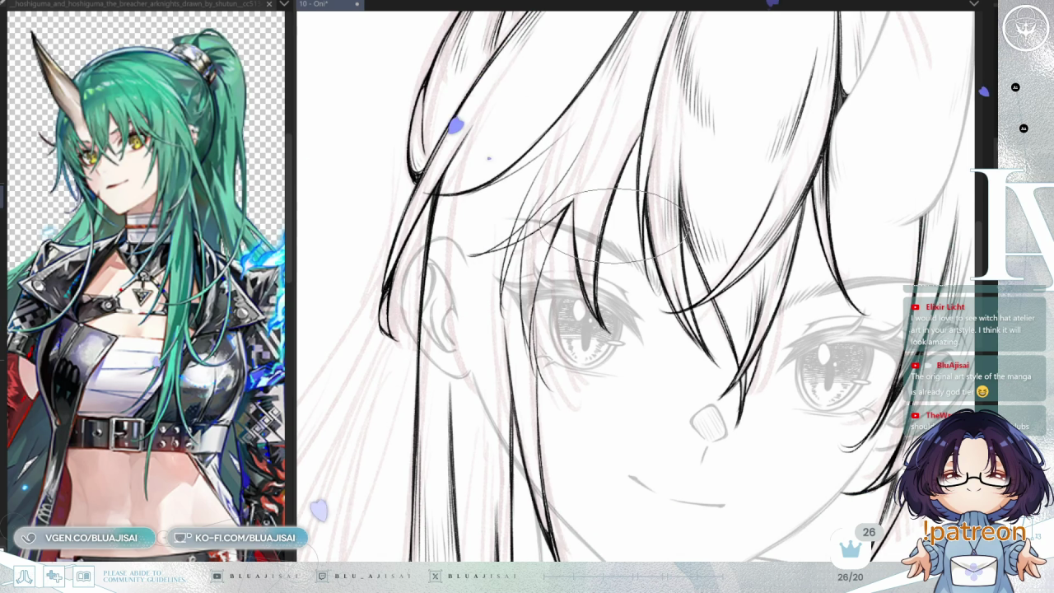
- Save the Oni lineart progress with Ctrl+S
key(ctrl+s)
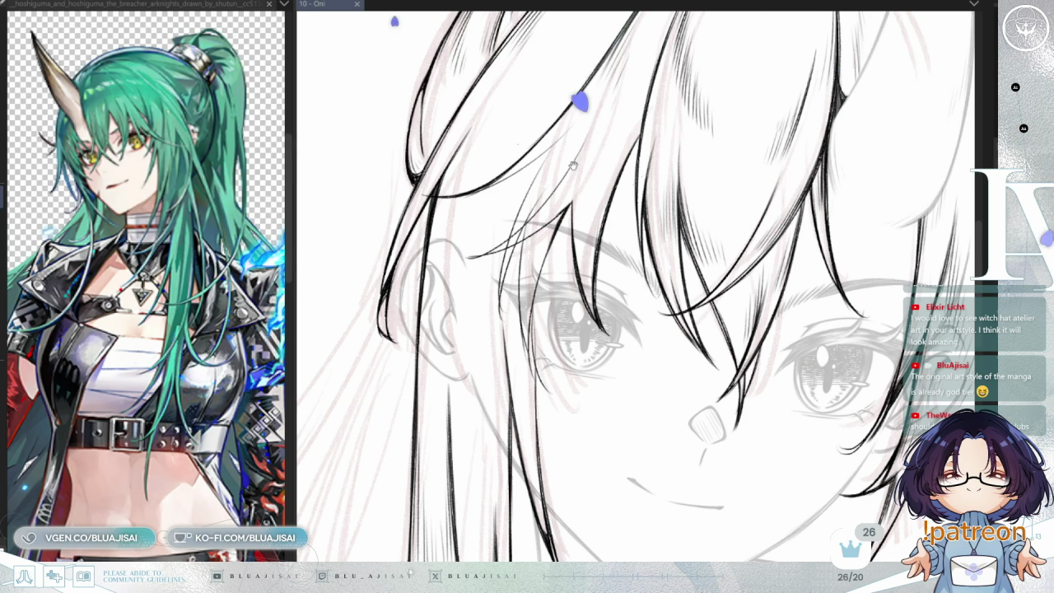
scroll(560, 132, up, 1)
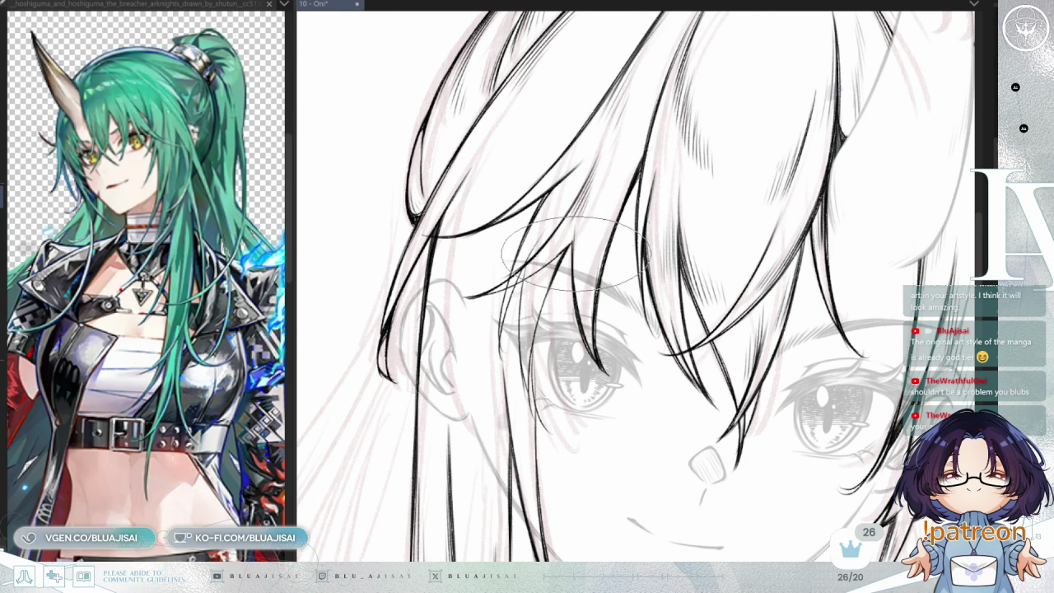
drag(578, 266, 650, 171)
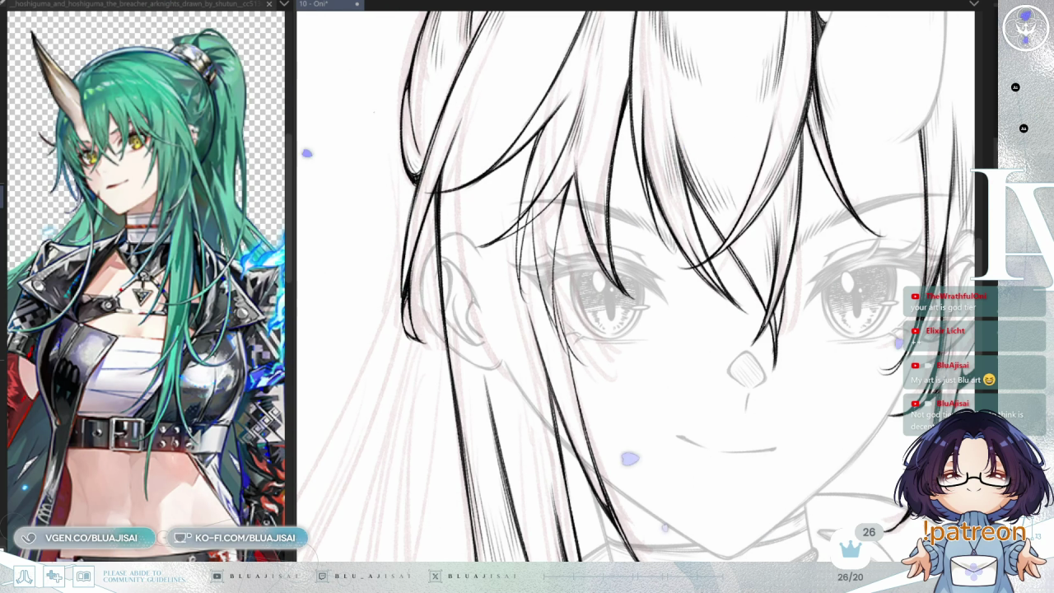
- Rotate the view clockwise and pan across the face to angle the strands by the left eye
scroll(615, 58, up, 1)
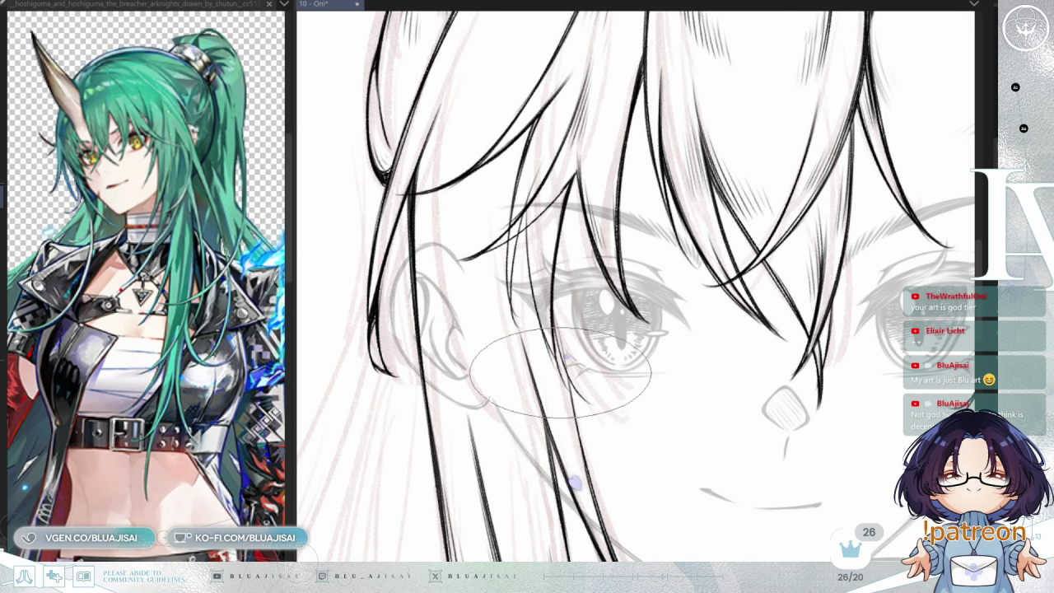
key(End)
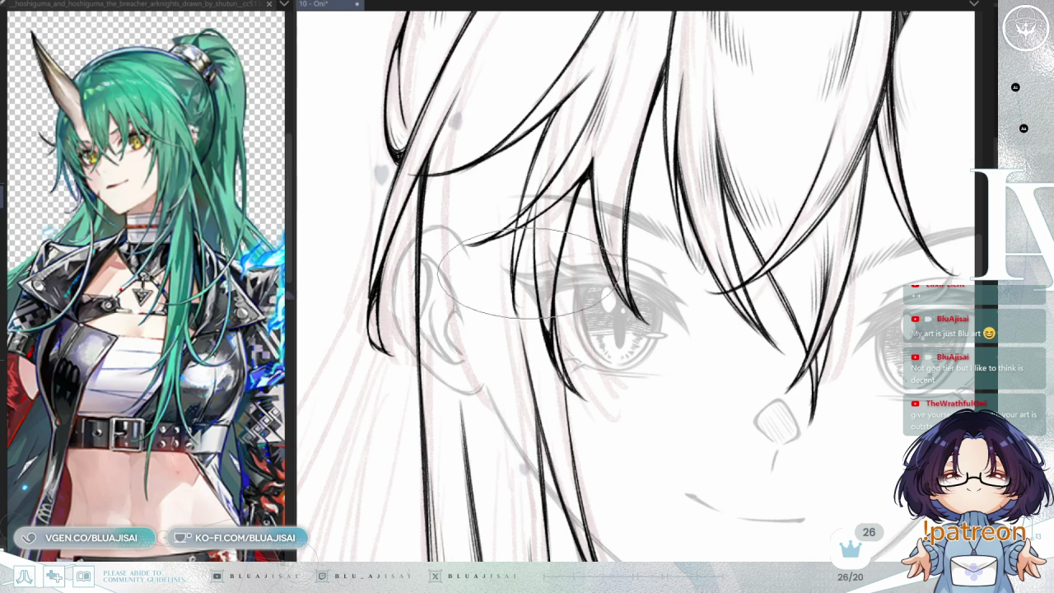
mouse_move(526, 282)
mouse_down()
mouse_move(604, 306)
mouse_move(618, 334)
mouse_up()
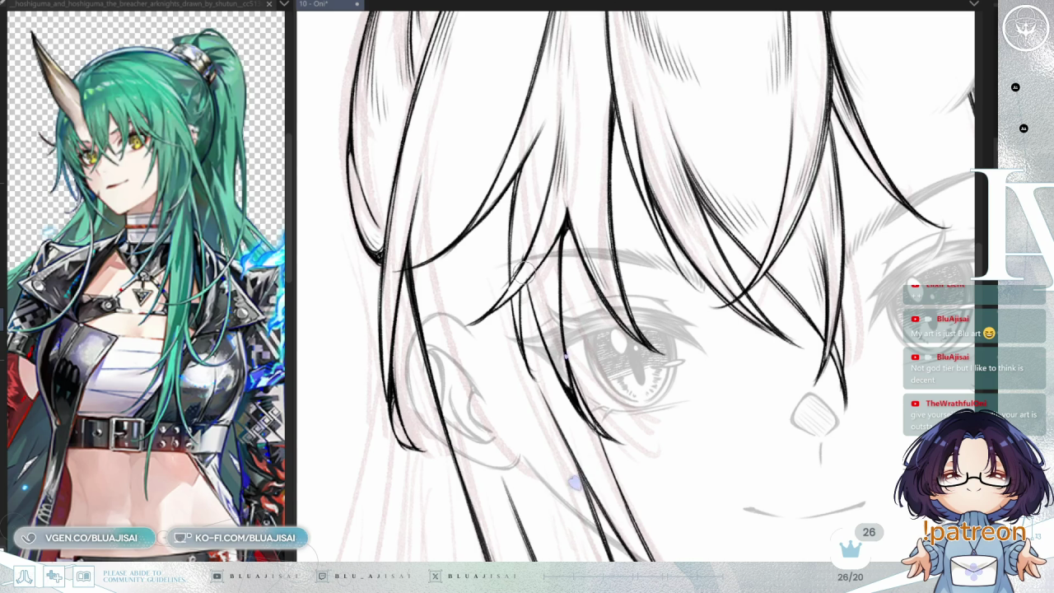
drag(510, 273, 517, 263)
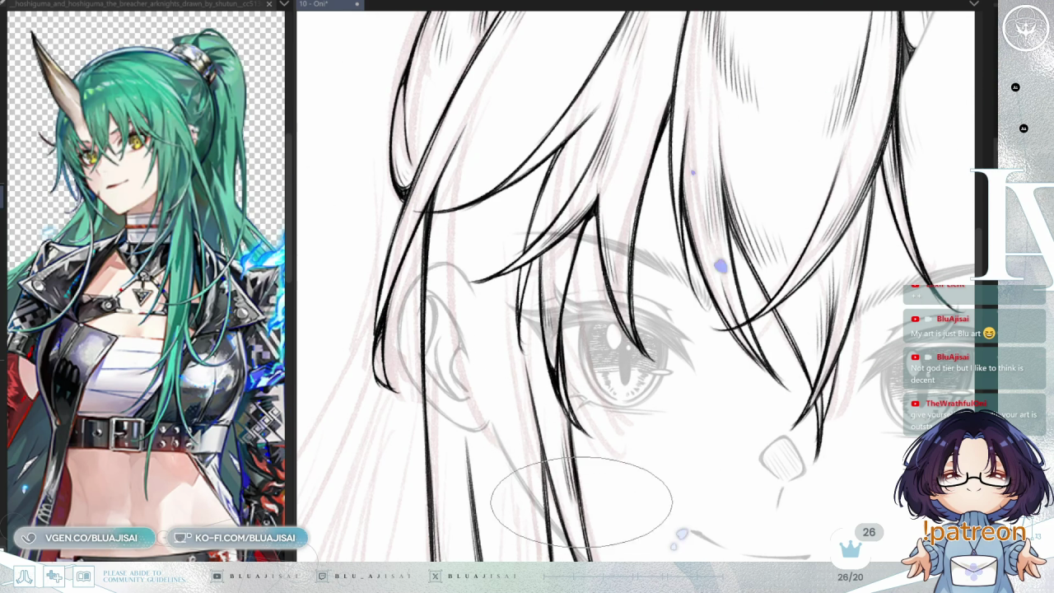
scroll(599, 362, down, 1)
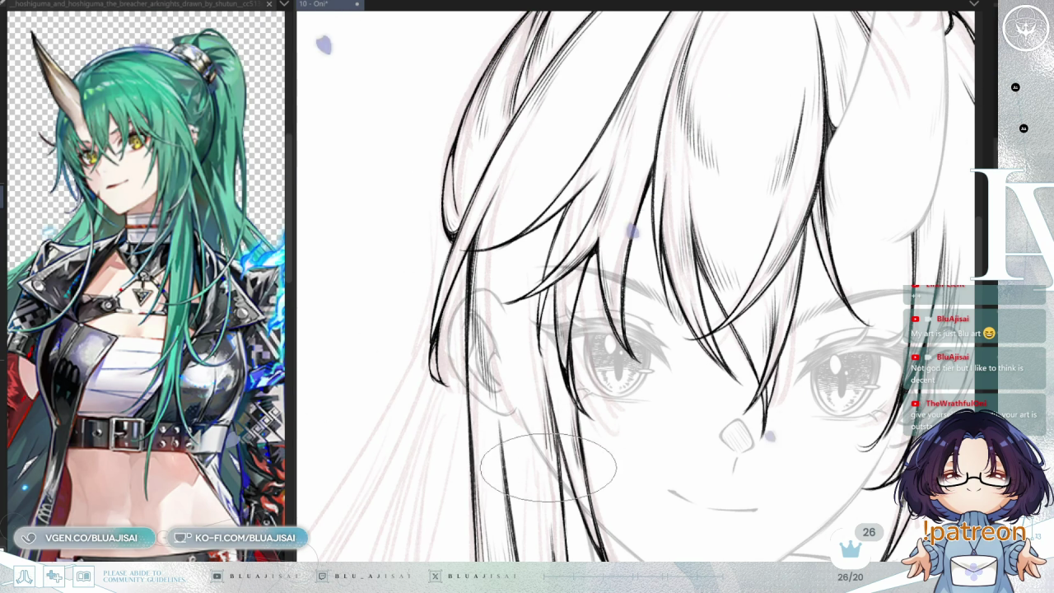
- Ink short hair strokes below the left eye, then zoom out to the whole head
drag(536, 443, 544, 472)
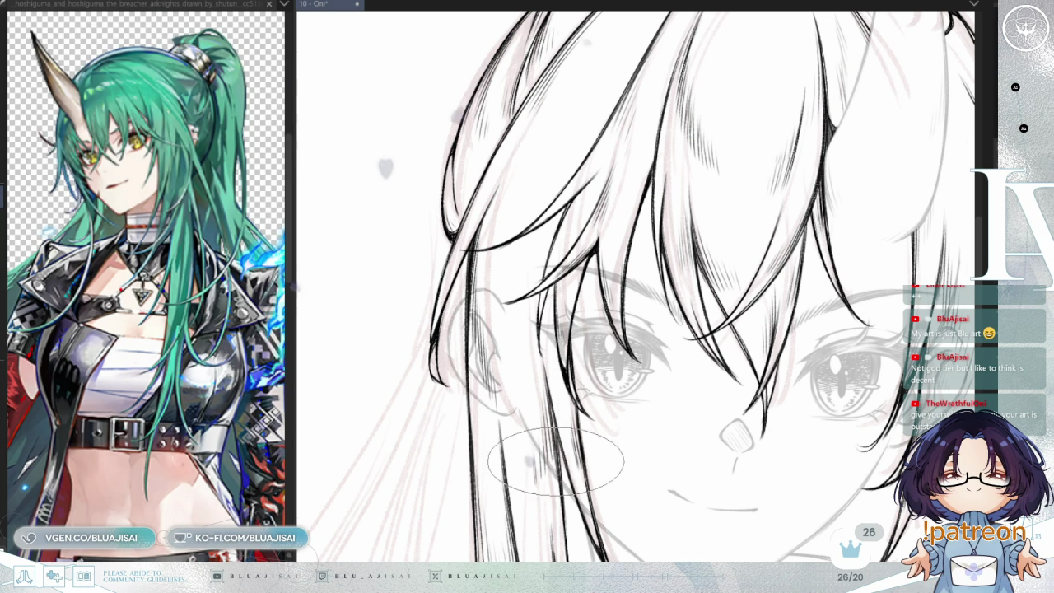
scroll(574, 355, up, 2)
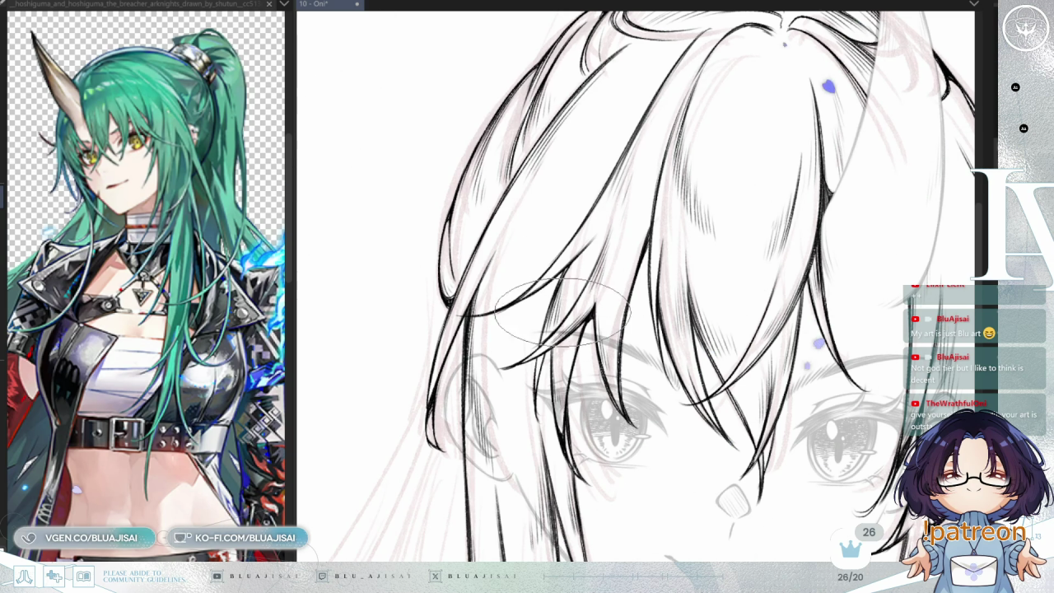
scroll(564, 280, up, 2)
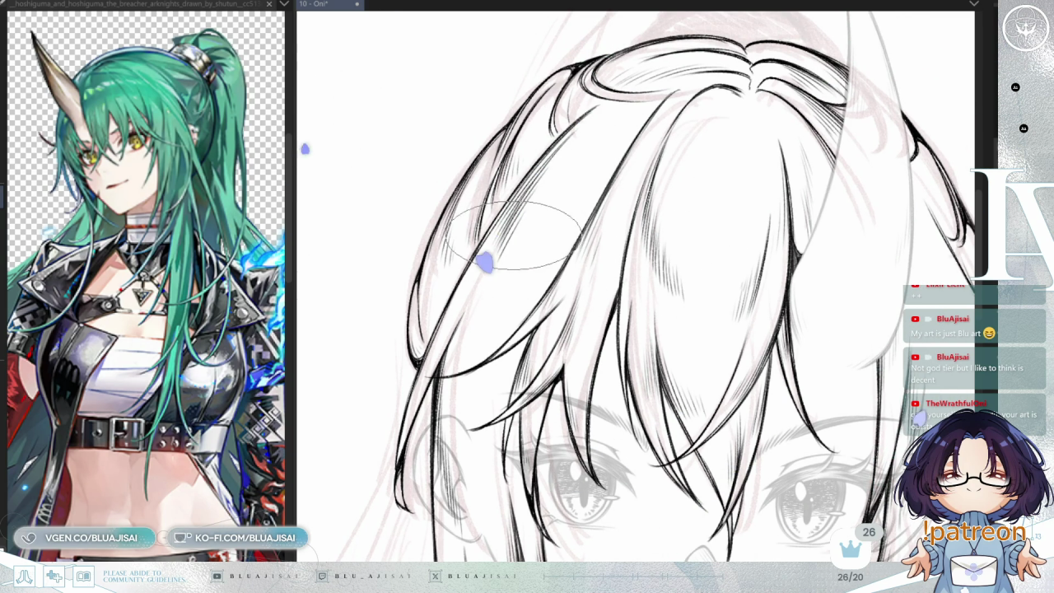
scroll(510, 300, down, 3)
scroll(511, 301, down, 3)
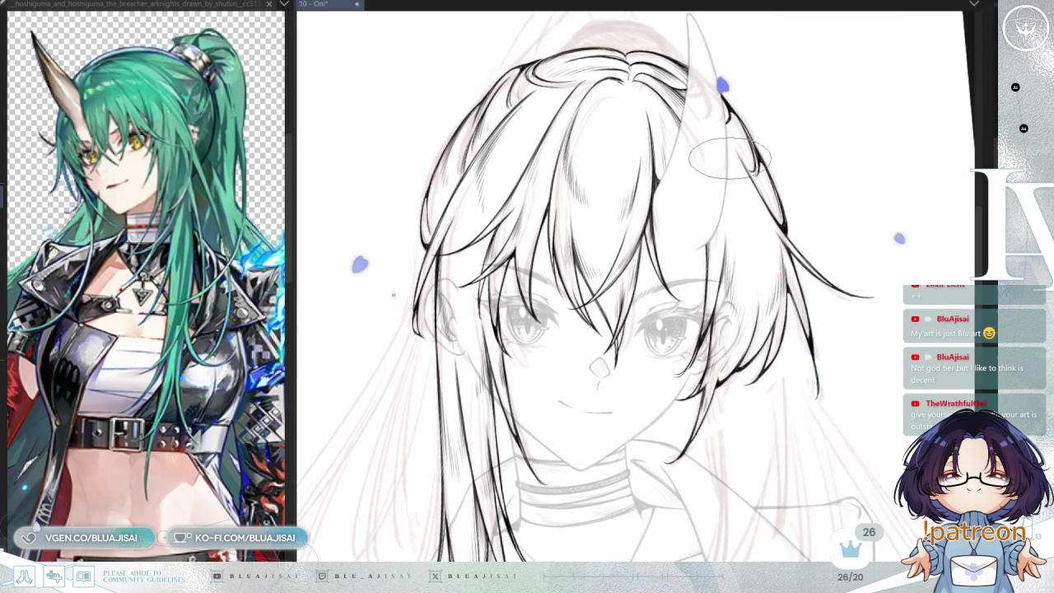
scroll(788, 154, down, 2)
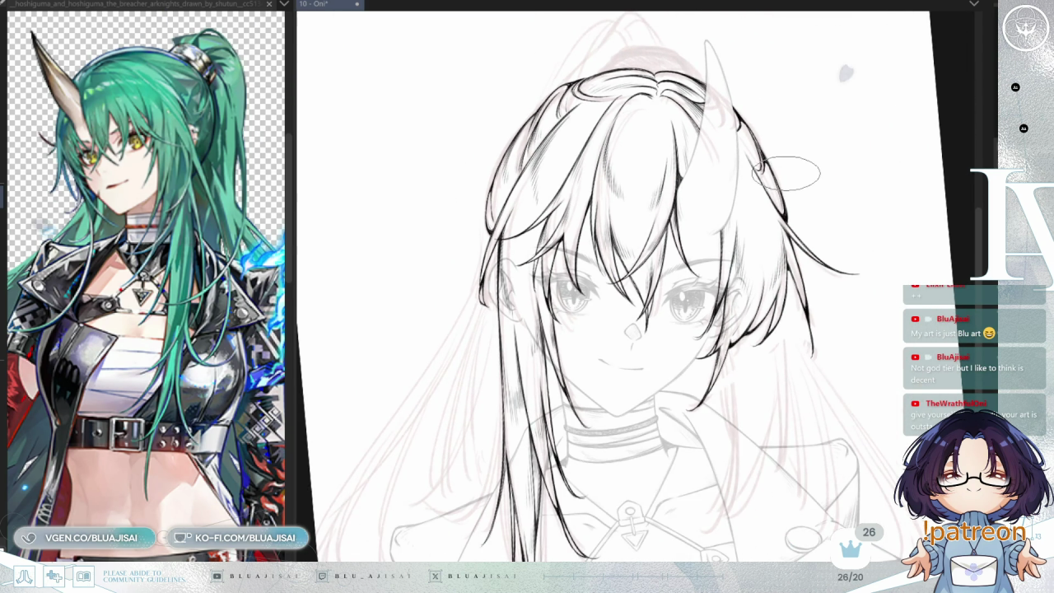
scroll(786, 177, down, 2)
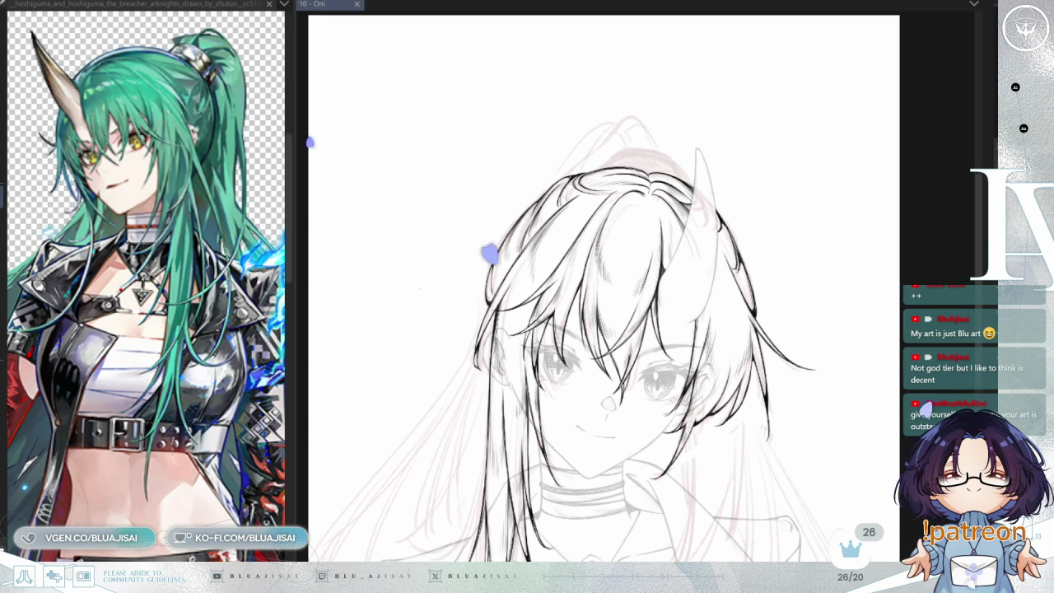
scroll(752, 276, up, 3)
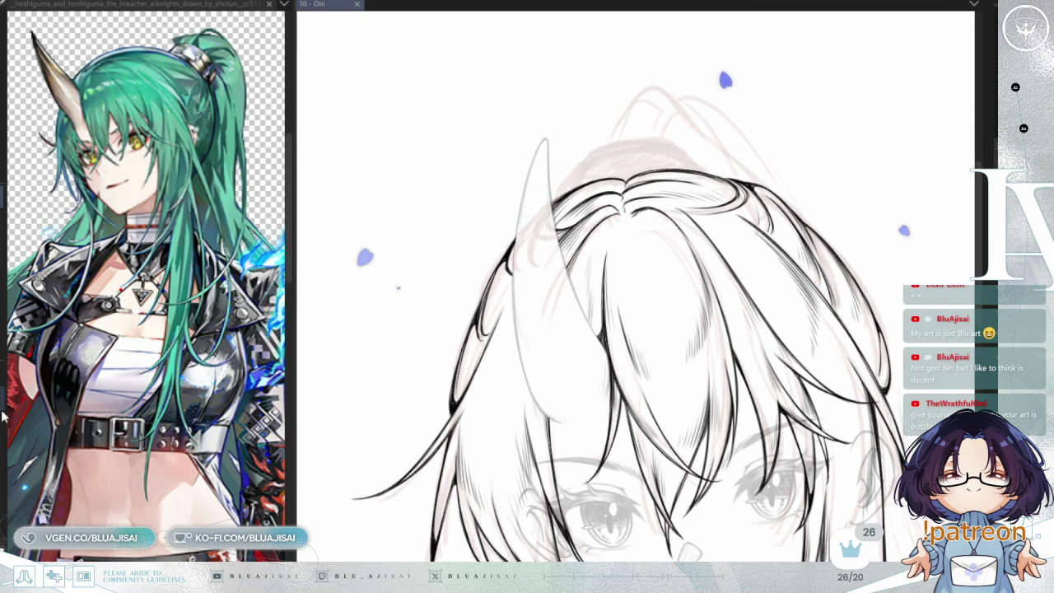
- Center the hair part, set a vertical guide through it, and switch to a close-up Hoshiguma reference
scroll(433, 376, up, 1)
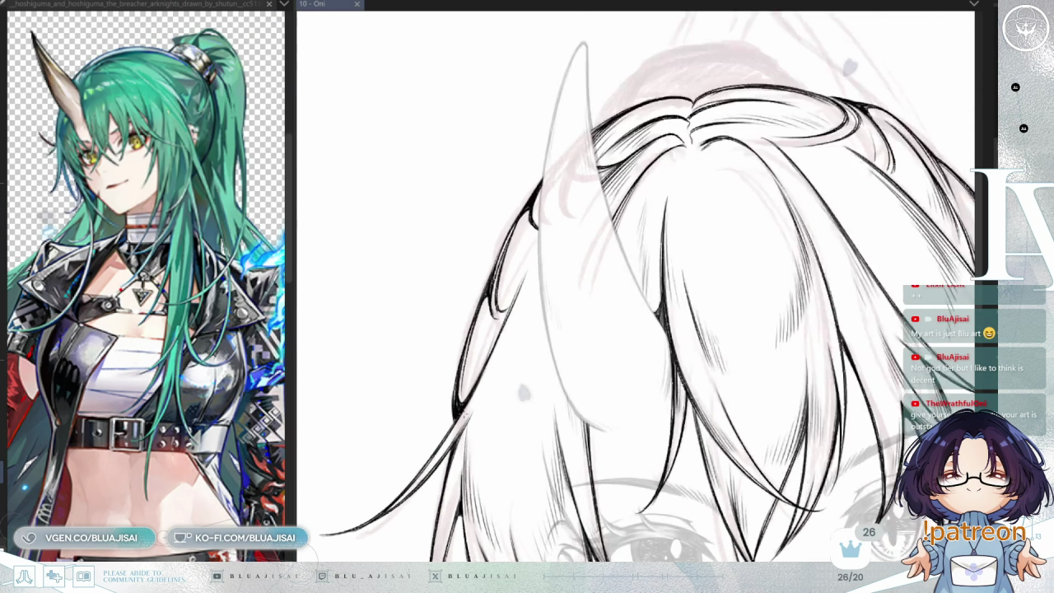
scroll(434, 376, up, 1)
drag(848, 211, 715, 416)
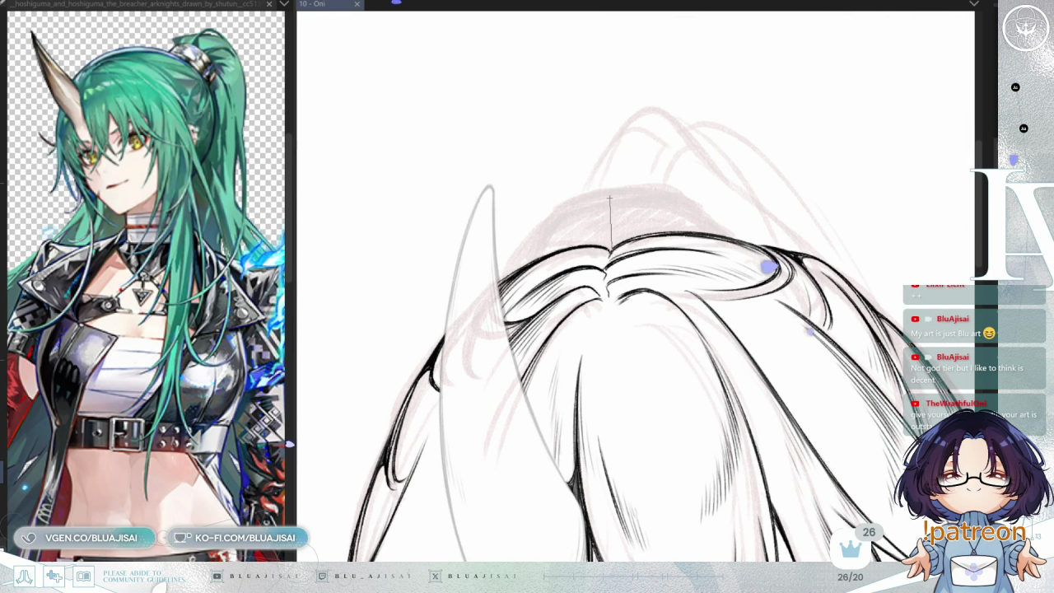
drag(609, 289, 616, 223)
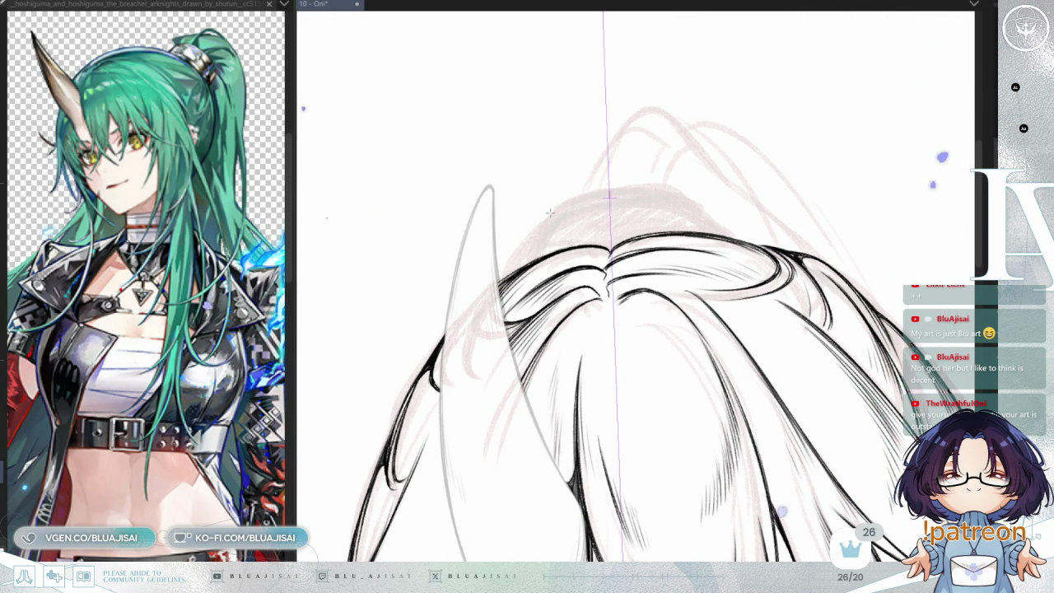
click(218, 222)
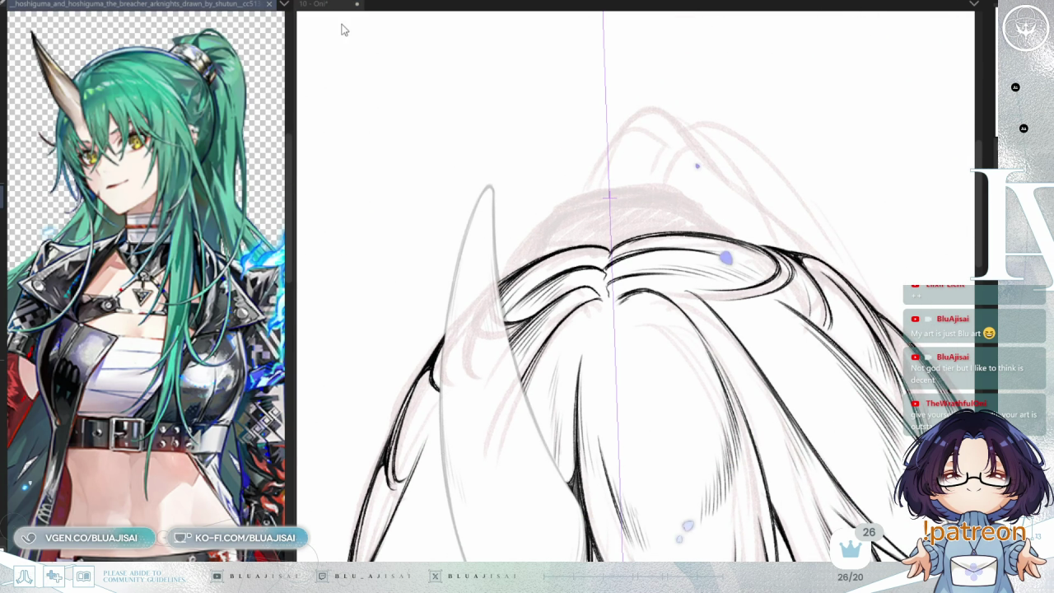
key(Right)
scroll(287, 265, up, 2)
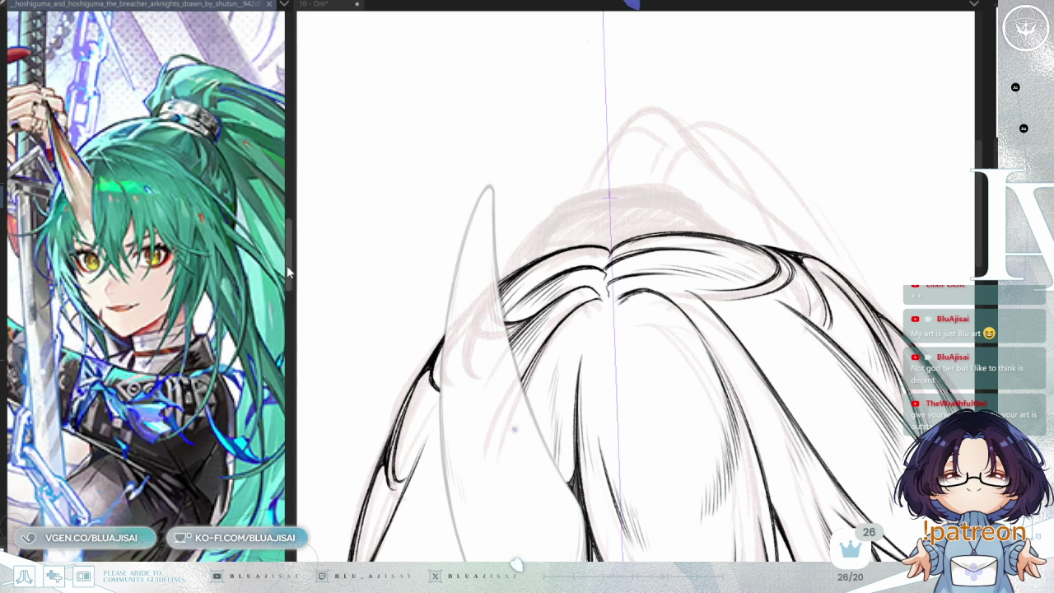
click(612, 249)
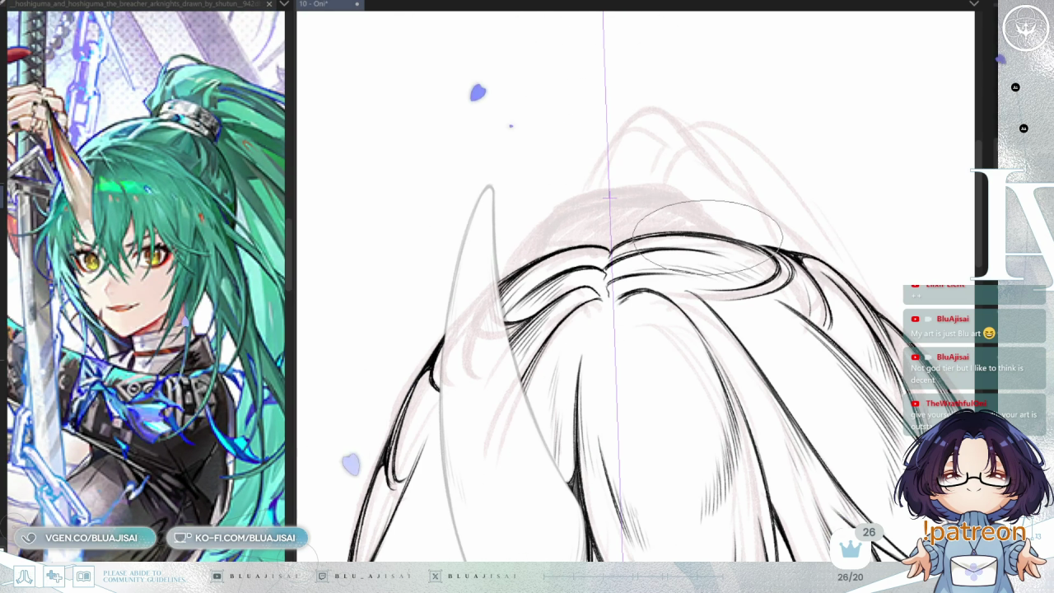
- Try a crown stroke, undo it, and restore the symmetry guide for the hair tie's sides
drag(698, 243, 527, 296)
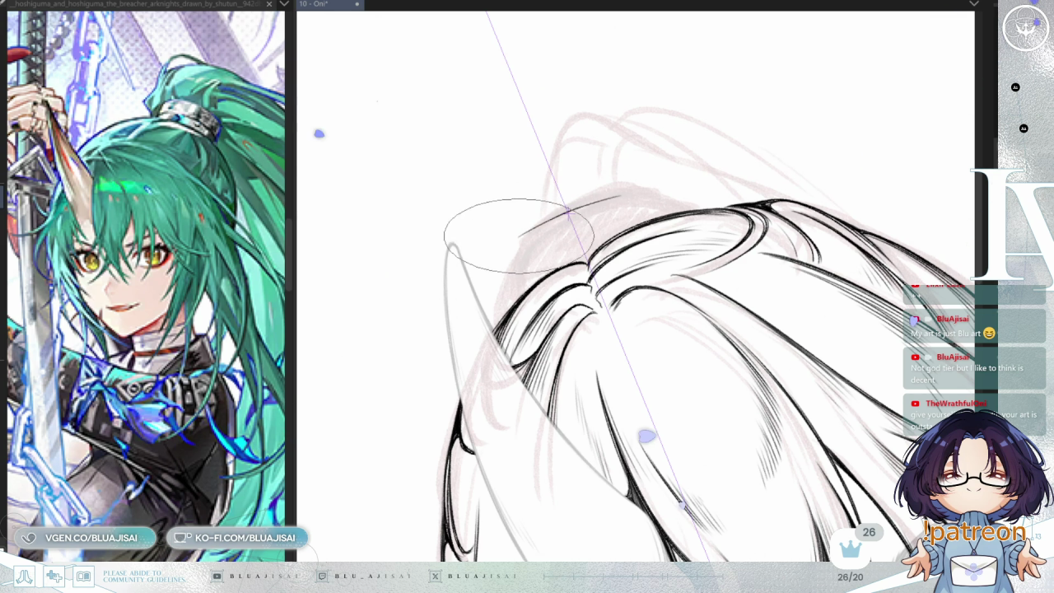
mouse_move(634, 196)
mouse_down()
mouse_move(511, 245)
mouse_move(511, 278)
mouse_up()
drag(632, 199, 657, 223)
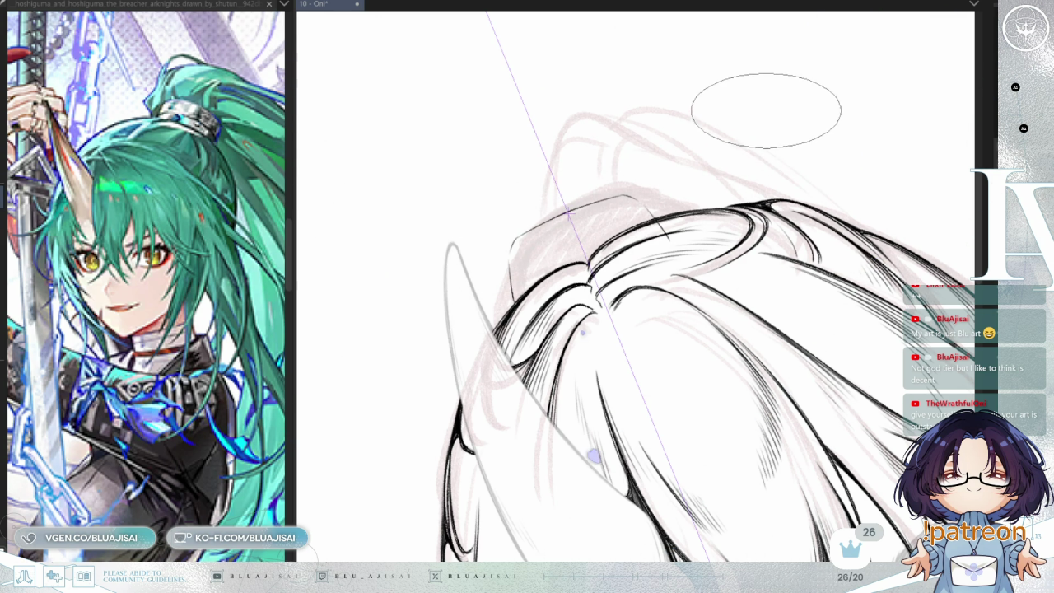
drag(765, 112, 774, 100)
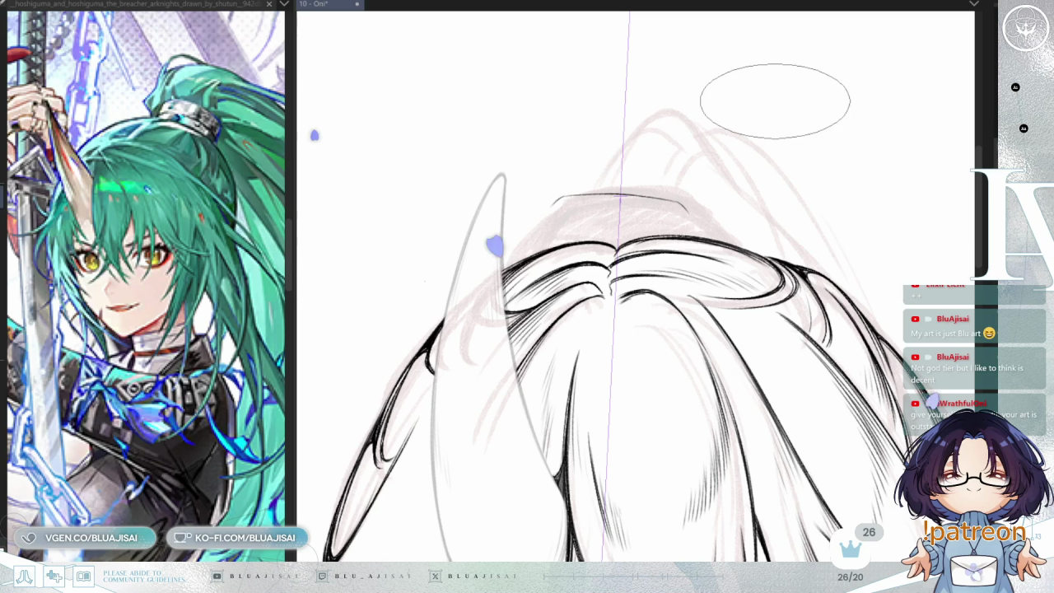
key(ctrl+z)
key(ctrl+z)
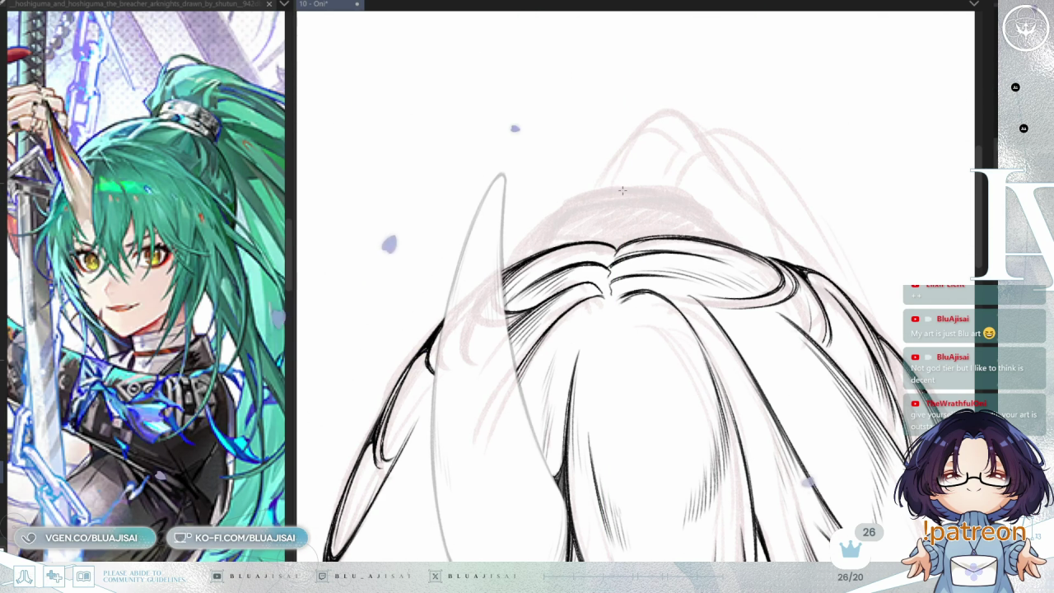
key(ctrl+y)
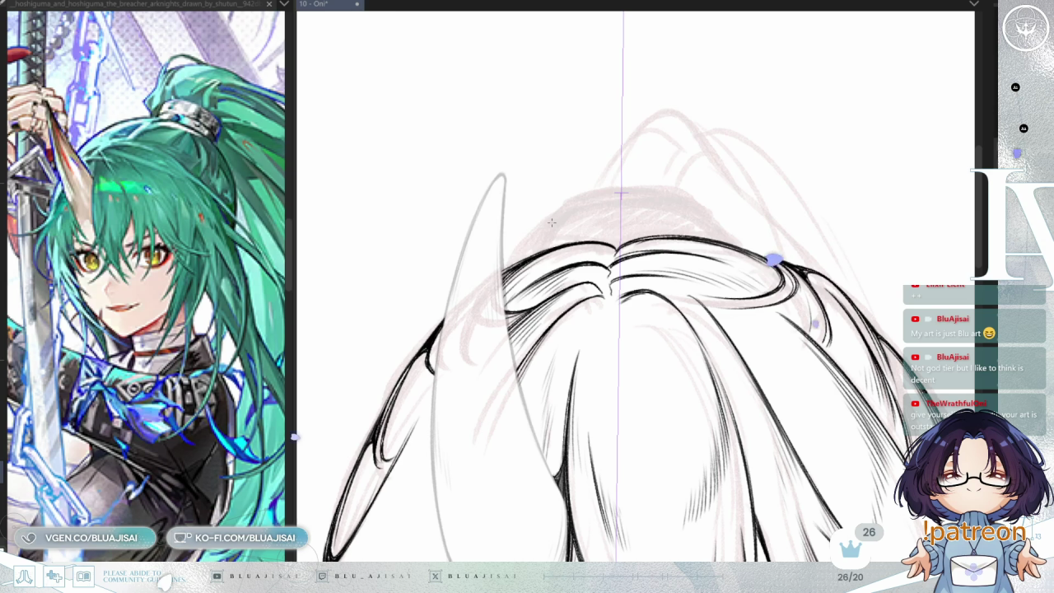
mouse_move(546, 211)
mouse_down()
mouse_move(546, 245)
mouse_move(524, 241)
mouse_up()
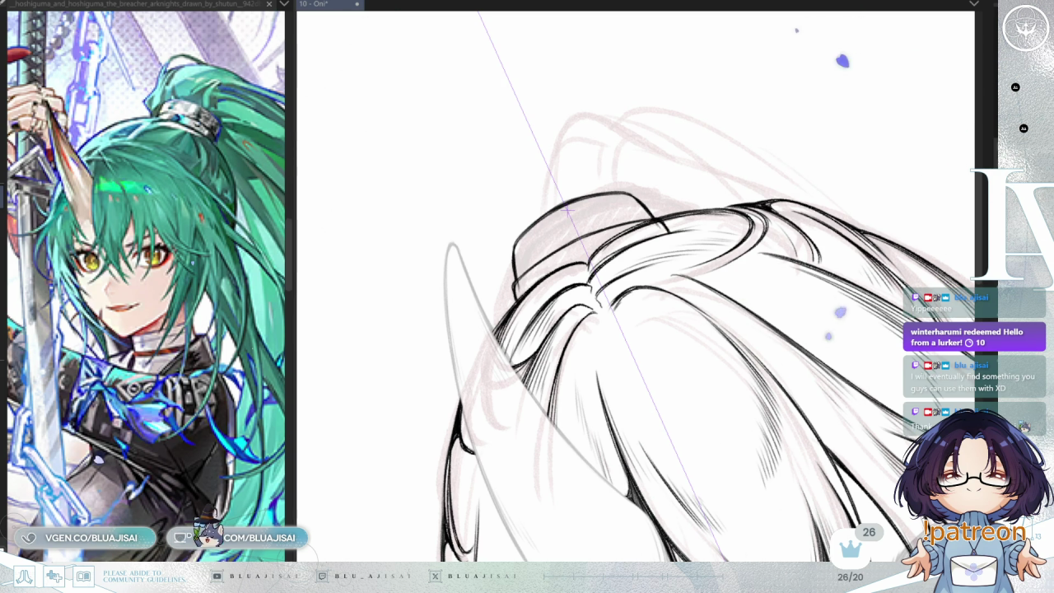
- Ink the hatched cylindrical hair tie at the crown, adjusting view angle and brush size
key(Delete)
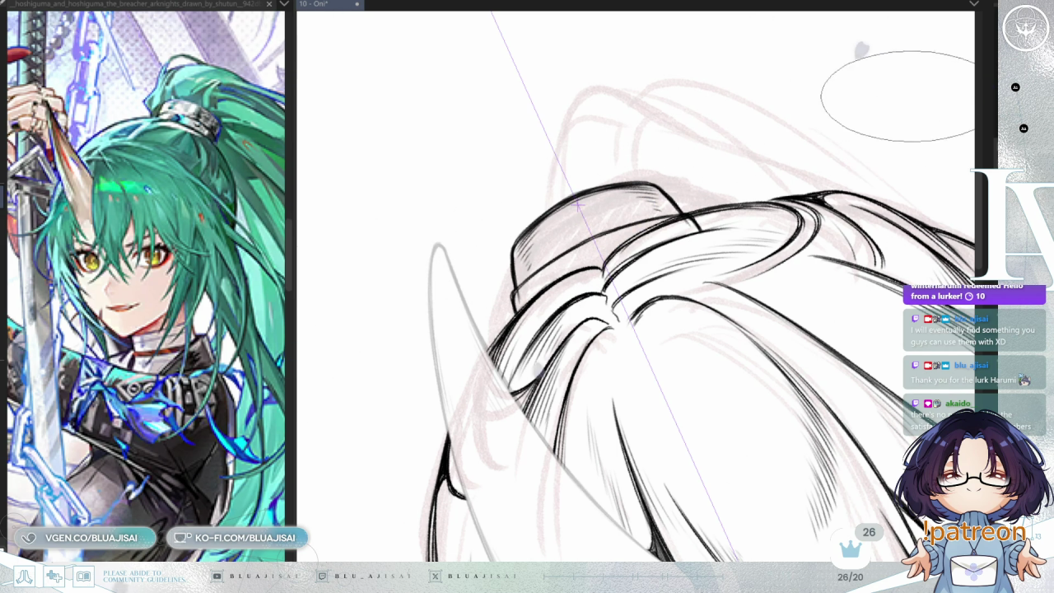
key(Delete)
key(p)
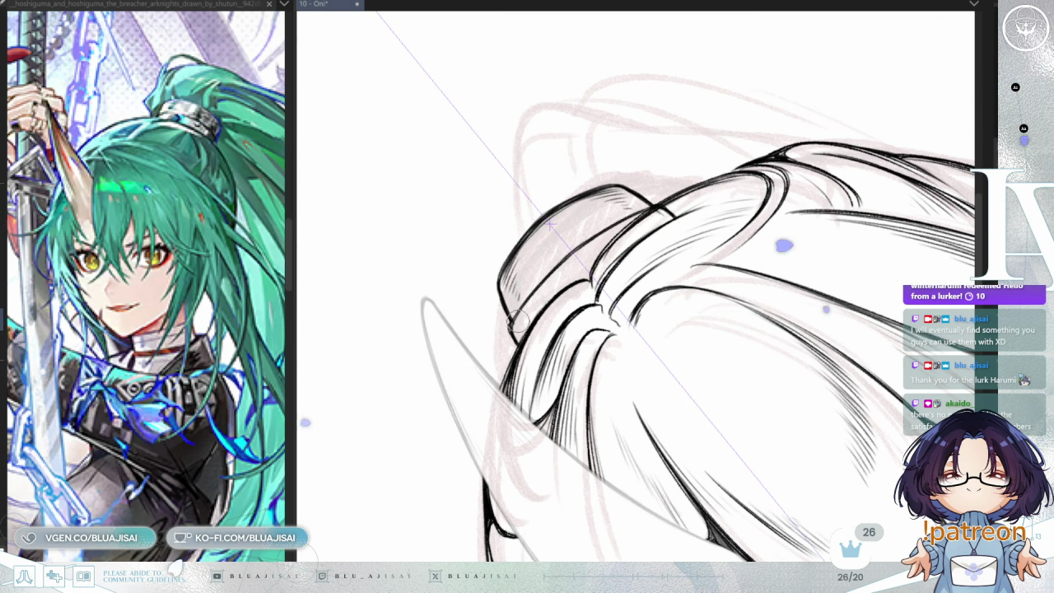
key(e)
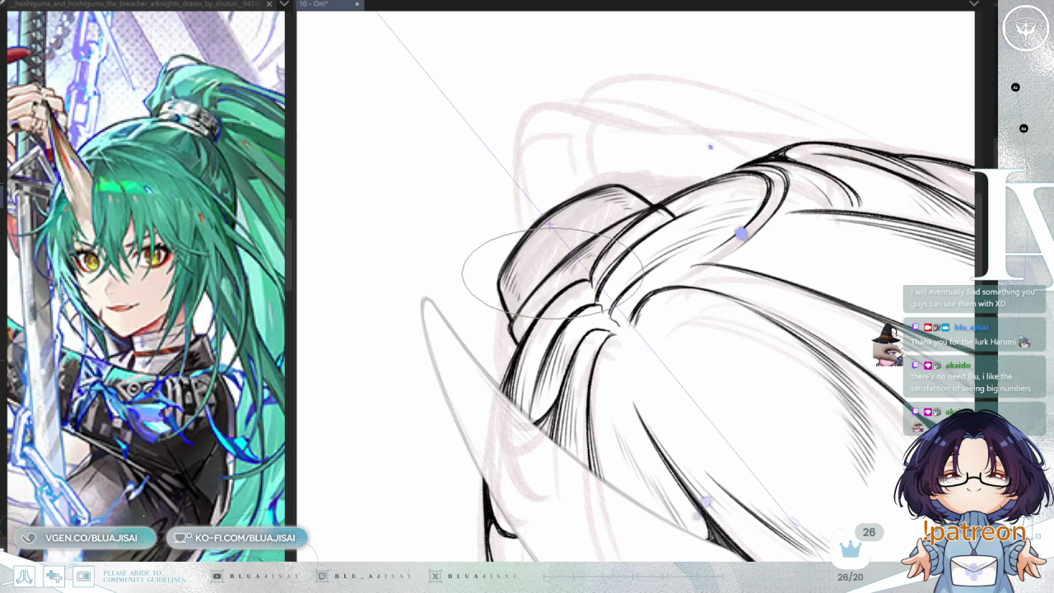
mouse_move(576, 265)
mouse_down()
mouse_move(721, 193)
mouse_move(510, 221)
mouse_up()
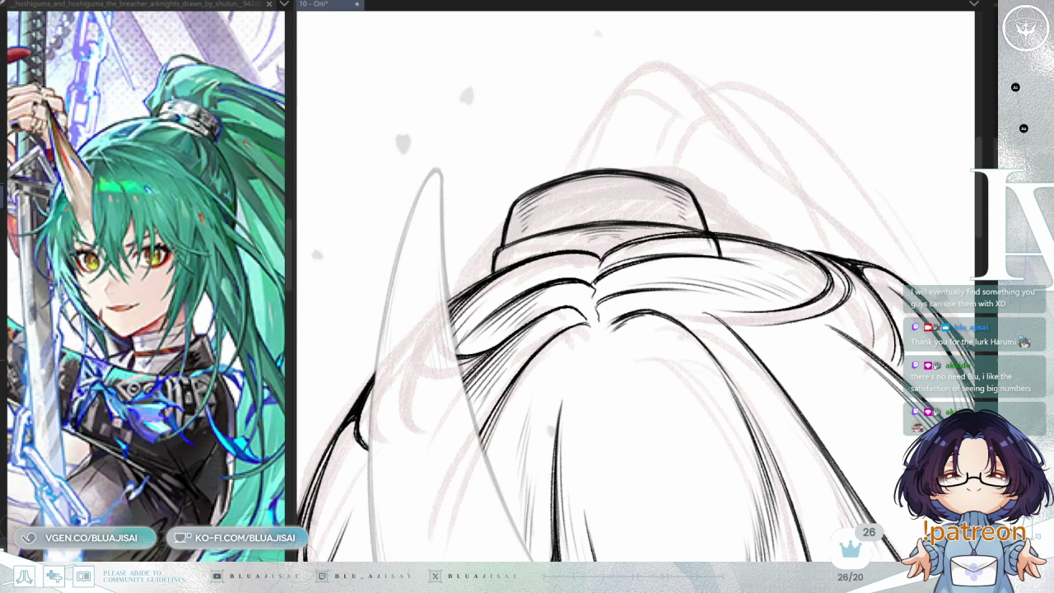
mouse_move(565, 59)
mouse_down()
mouse_move(522, 111)
mouse_move(649, 213)
mouse_up()
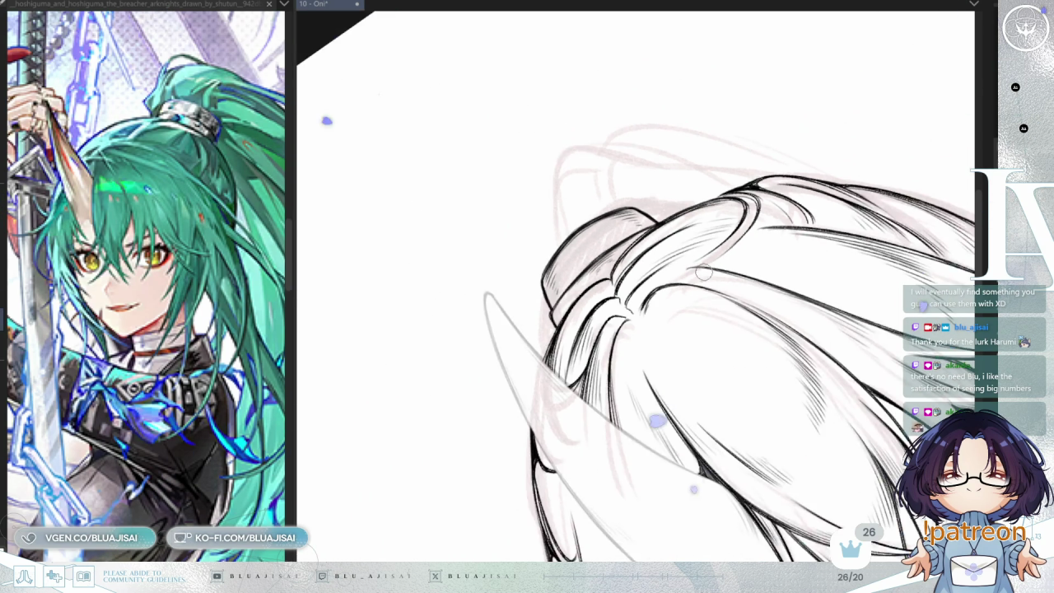
drag(691, 210, 791, 271)
mouse_move(905, 216)
mouse_down()
mouse_move(842, 51)
mouse_move(681, 325)
mouse_up()
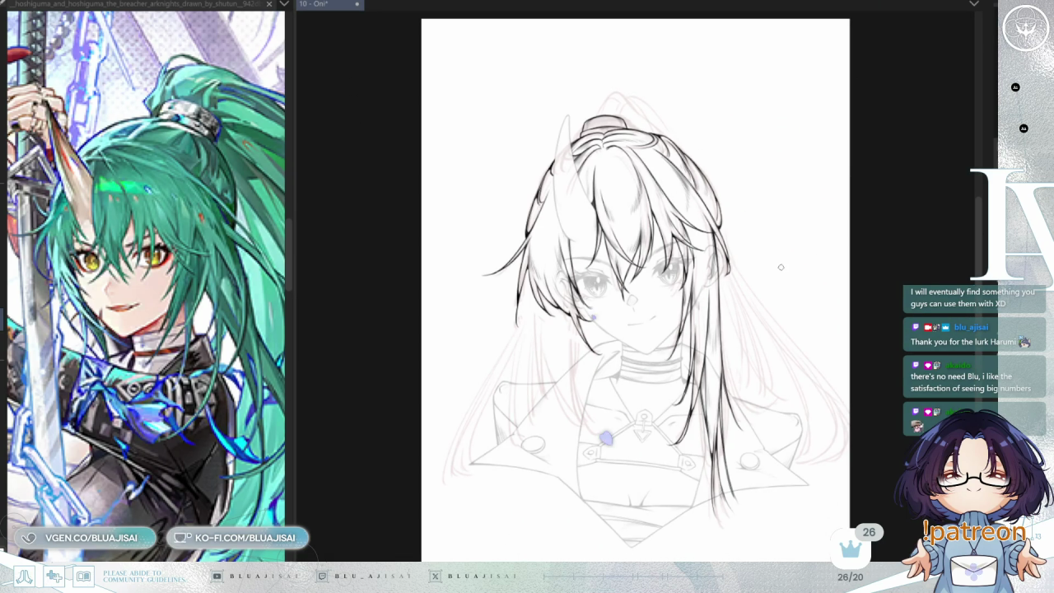
- Free Transform the hair tie: lower its top-left corner, widen it slightly, skew its top left
scroll(778, 269, up, 1)
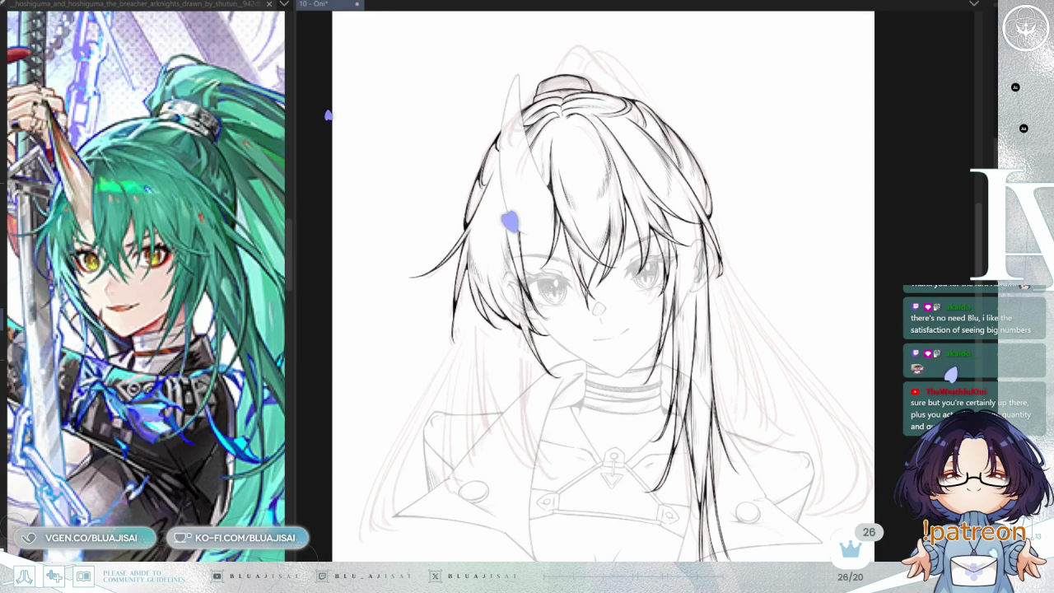
drag(606, 86, 625, 266)
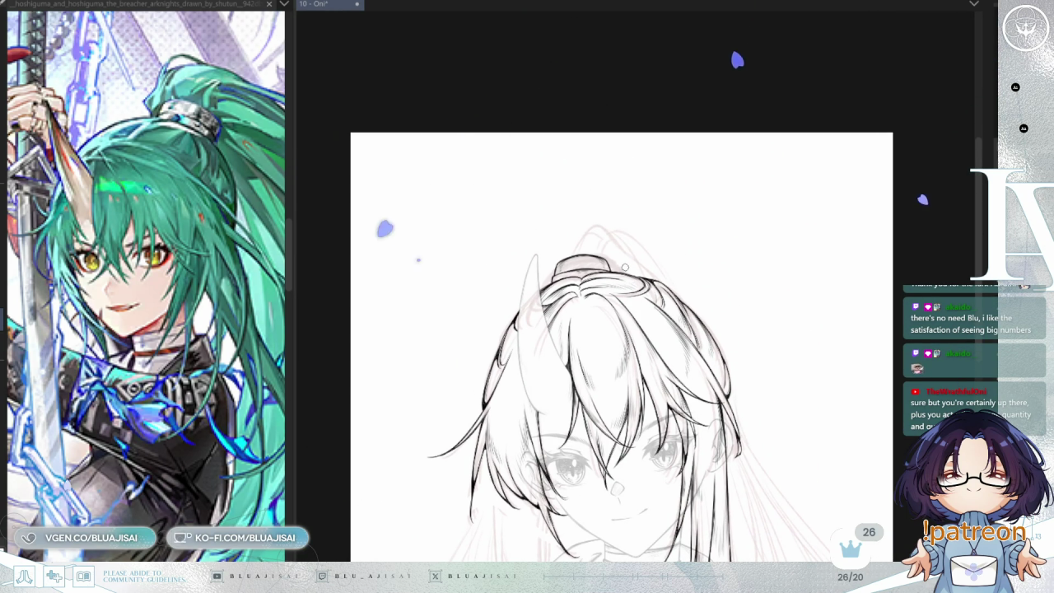
key(ctrl+t)
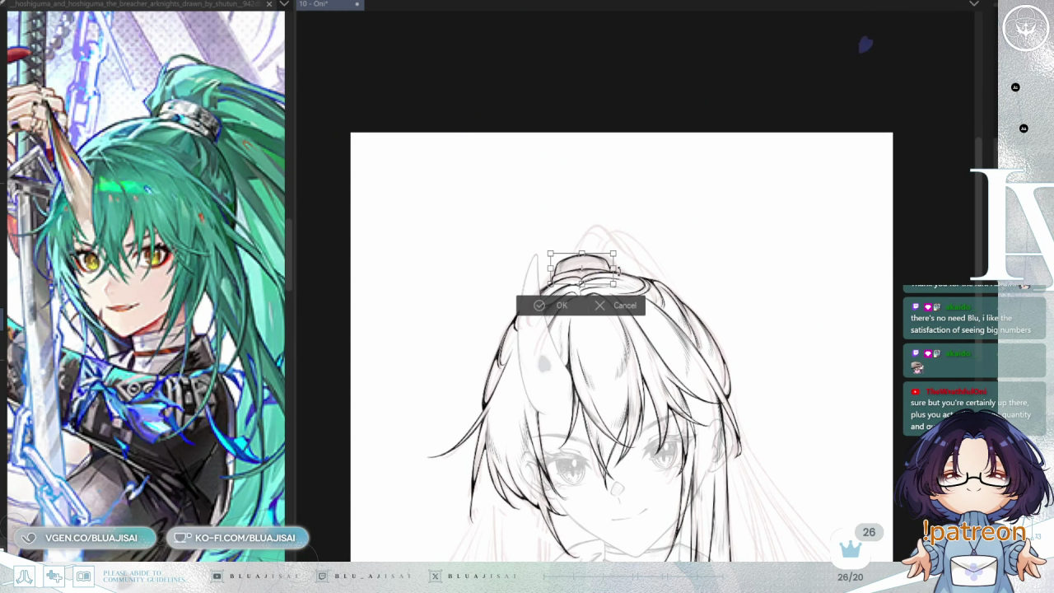
scroll(619, 276, up, 2)
drag(617, 269, 670, 241)
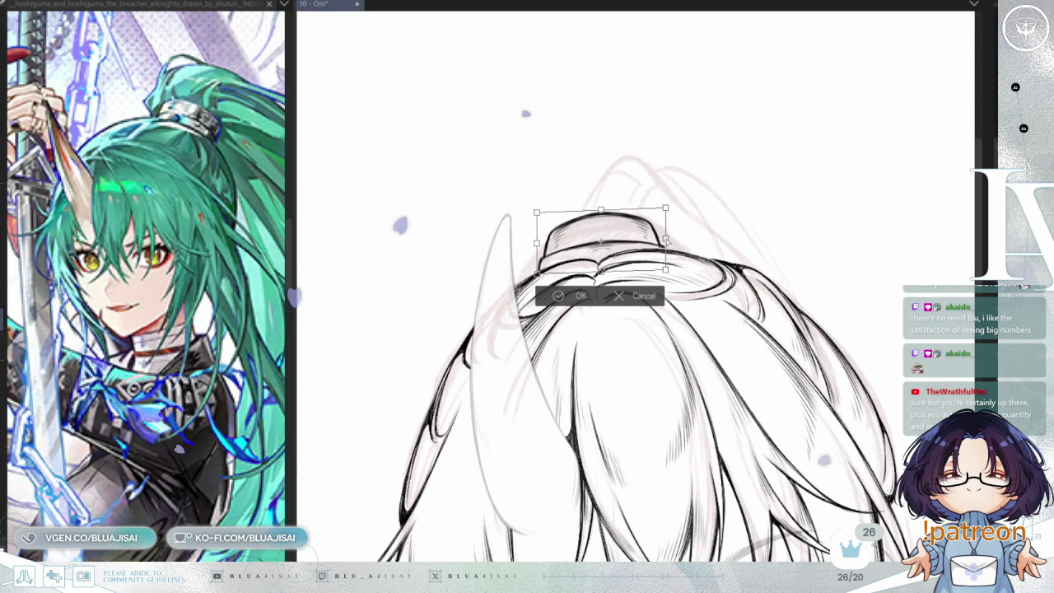
drag(536, 212, 536, 217)
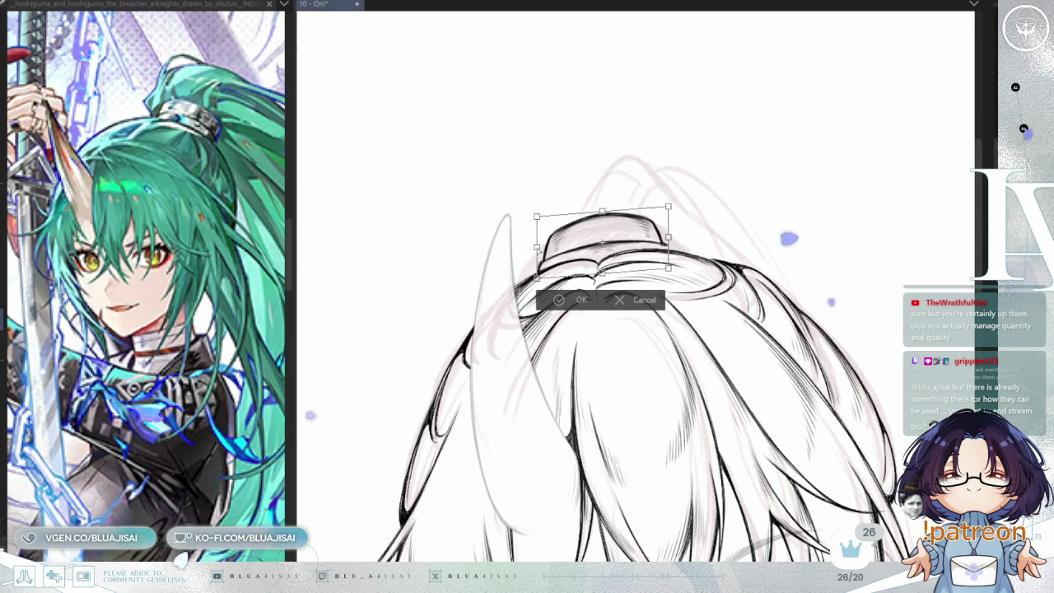
drag(667, 237, 670, 235)
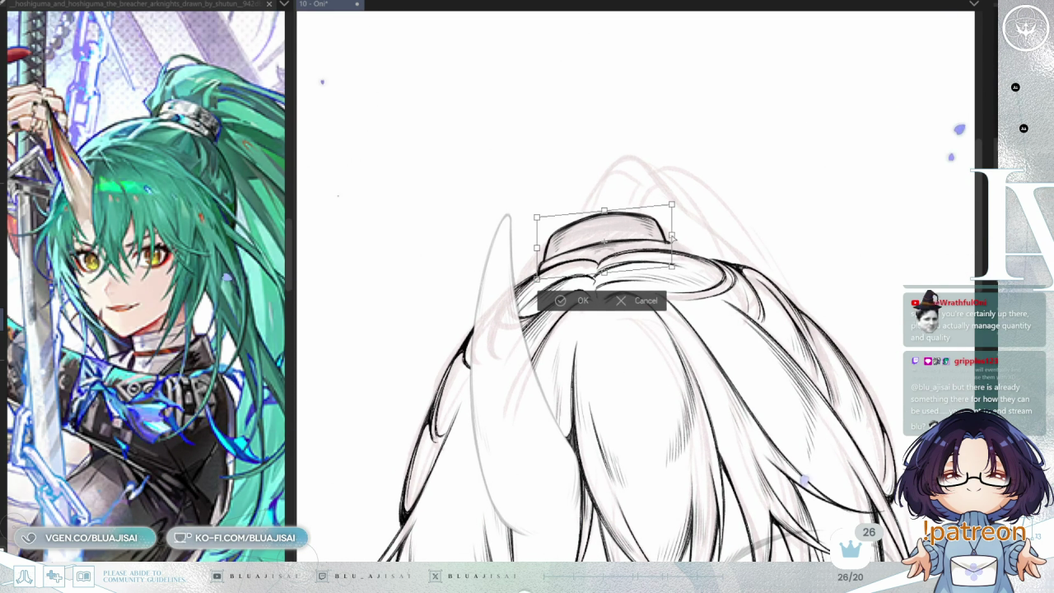
drag(604, 212, 598, 214)
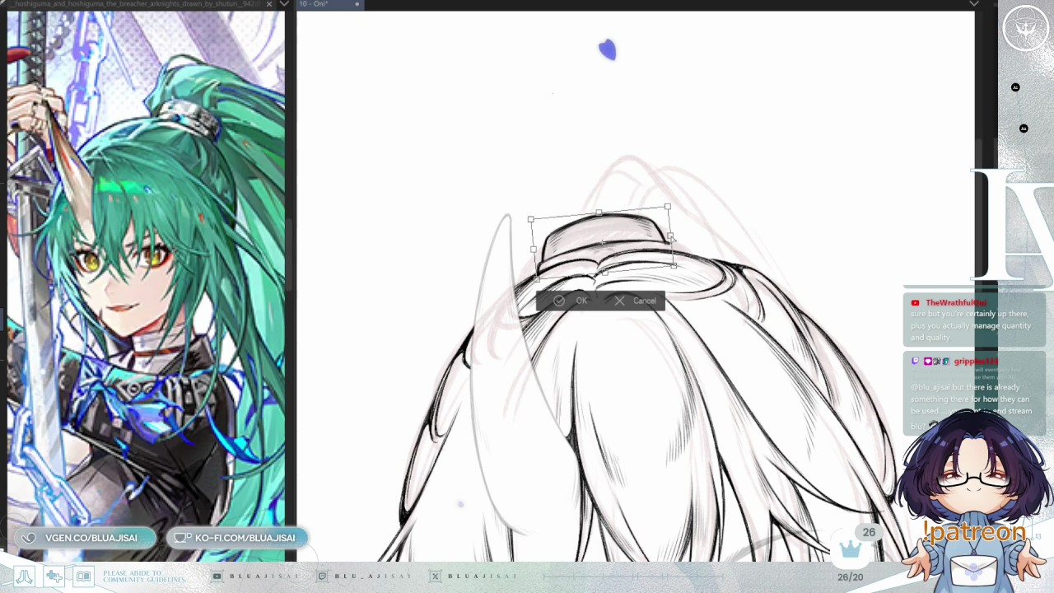
click(560, 303)
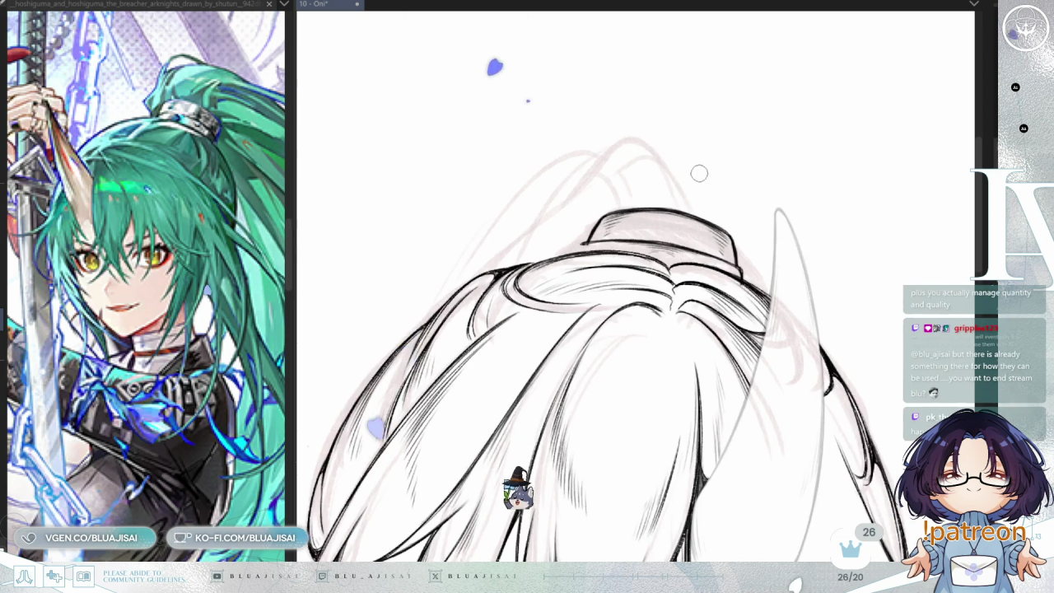
- Rotate and zoom in on the reshaped hair tie, then zoom out to review the whole head
drag(590, 214, 605, 271)
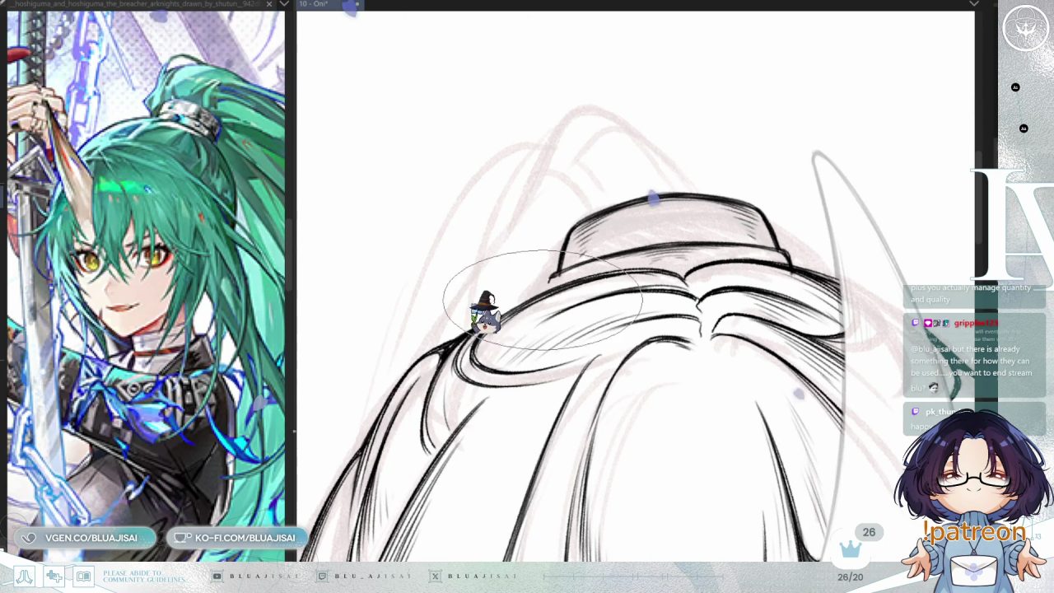
drag(484, 276, 489, 184)
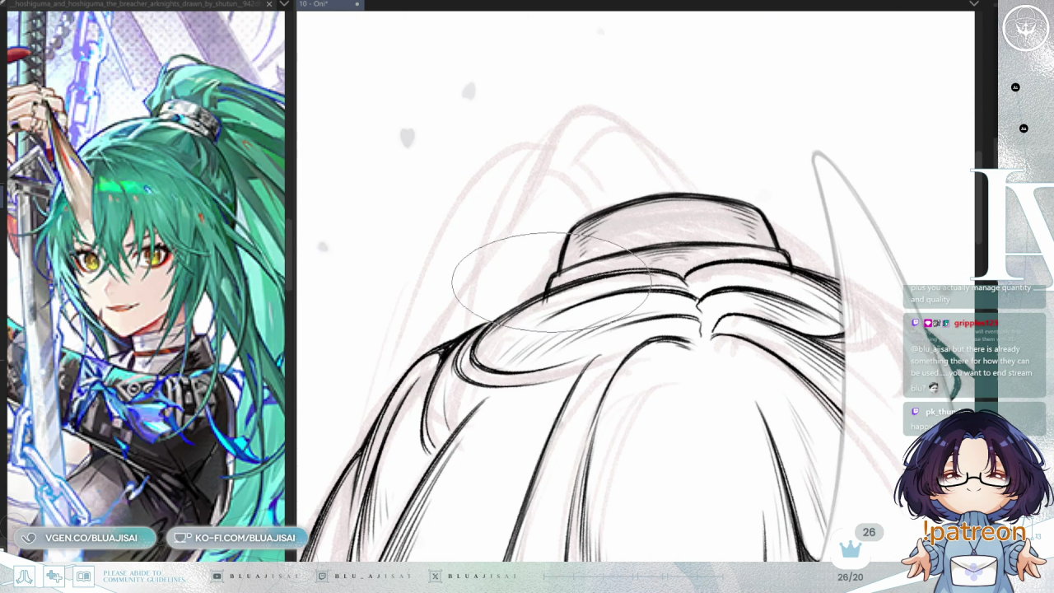
drag(554, 278, 578, 265)
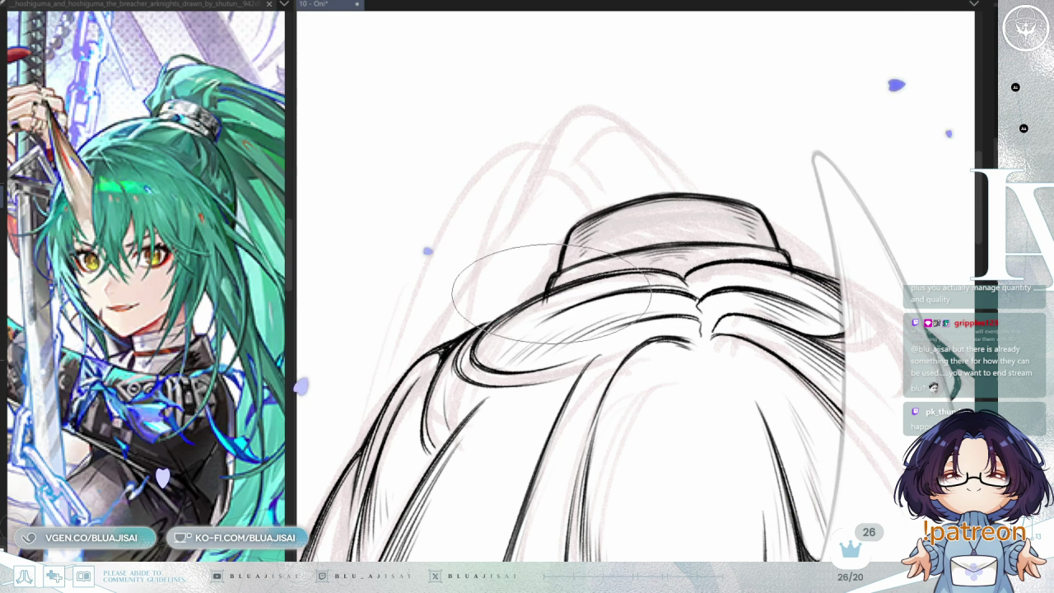
drag(578, 265, 550, 320)
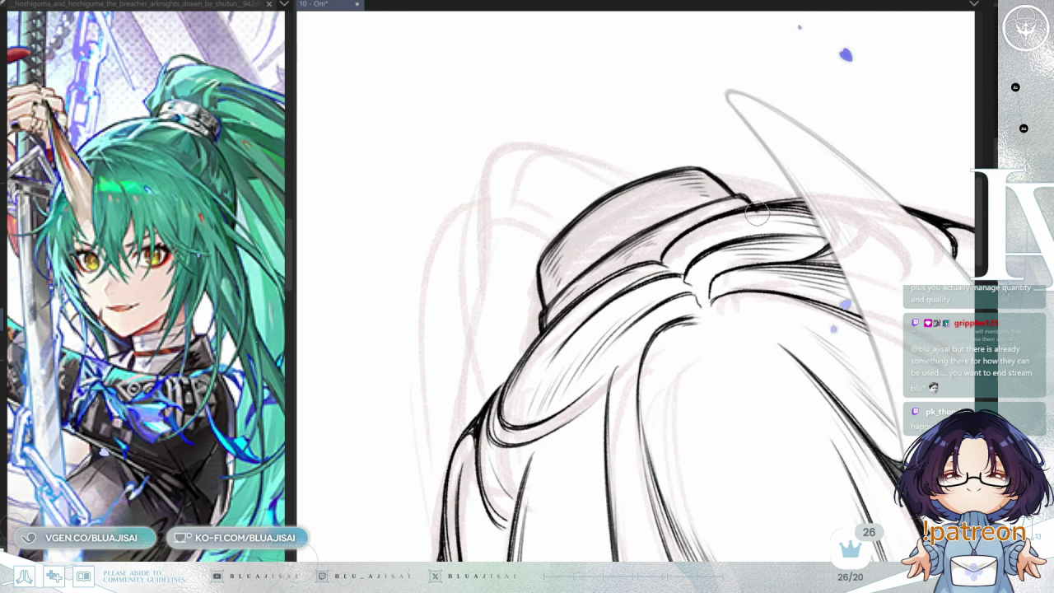
mouse_move(764, 206)
mouse_down()
mouse_move(735, 221)
mouse_move(681, 183)
mouse_move(740, 206)
mouse_up()
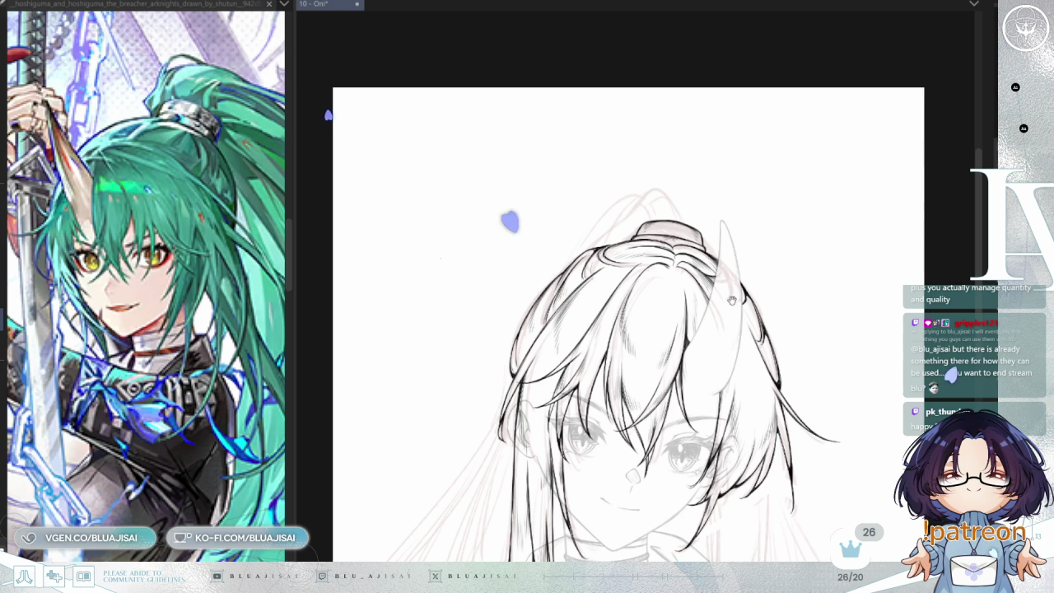
scroll(828, 206, down, 1)
scroll(828, 207, down, 1)
scroll(831, 197, down, 1)
scroll(819, 199, down, 1)
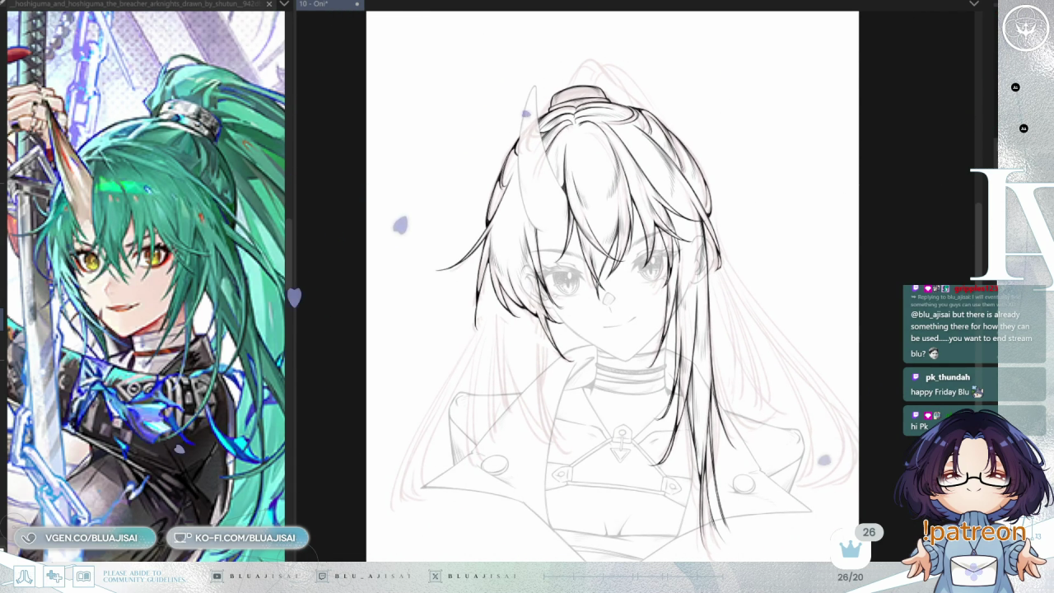
- Erase the lower hair strand ends that overshoot the jacket collar, then zoom back out
scroll(840, 314, up, 2)
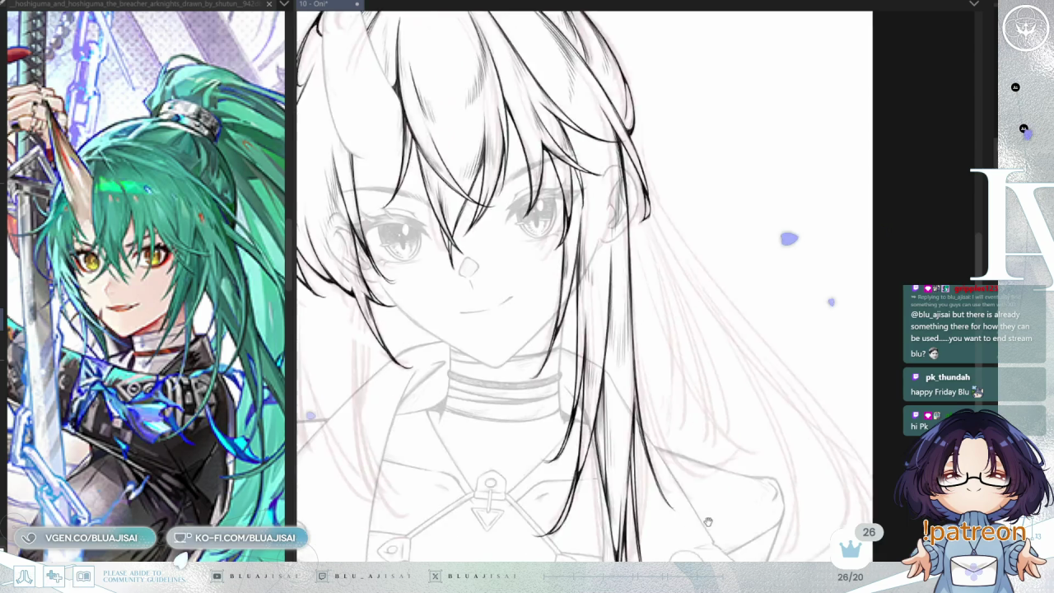
scroll(705, 556, up, 2)
drag(706, 556, 672, 365)
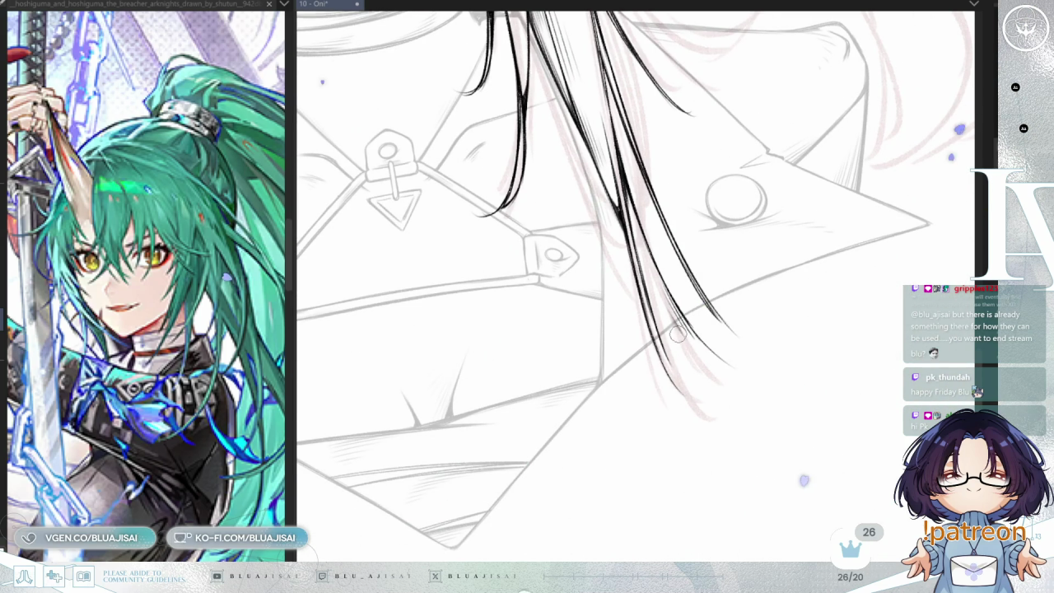
scroll(656, 340, up, 1)
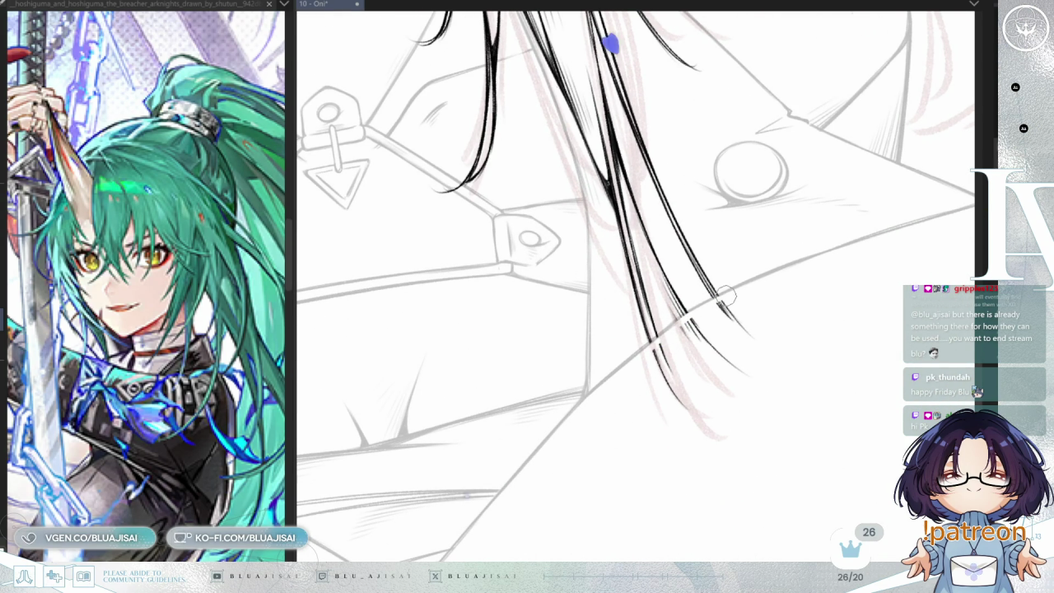
key(e)
mouse_move(725, 305)
mouse_down()
mouse_move(687, 379)
mouse_move(717, 362)
mouse_move(741, 404)
mouse_up()
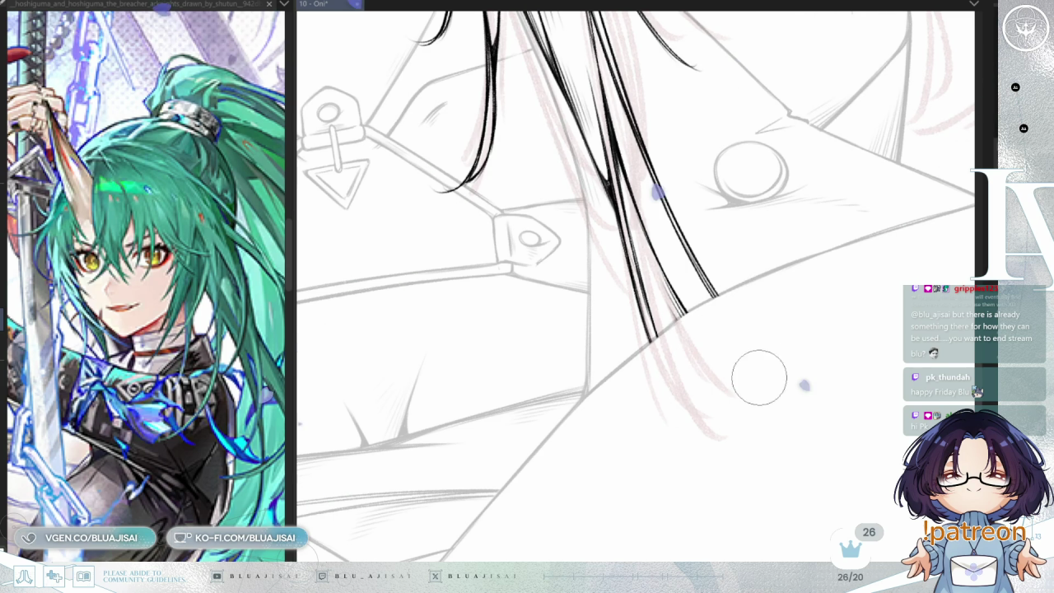
scroll(741, 354, down, 2)
scroll(739, 354, down, 2)
scroll(740, 363, down, 1)
scroll(741, 366, down, 1)
scroll(739, 370, down, 2)
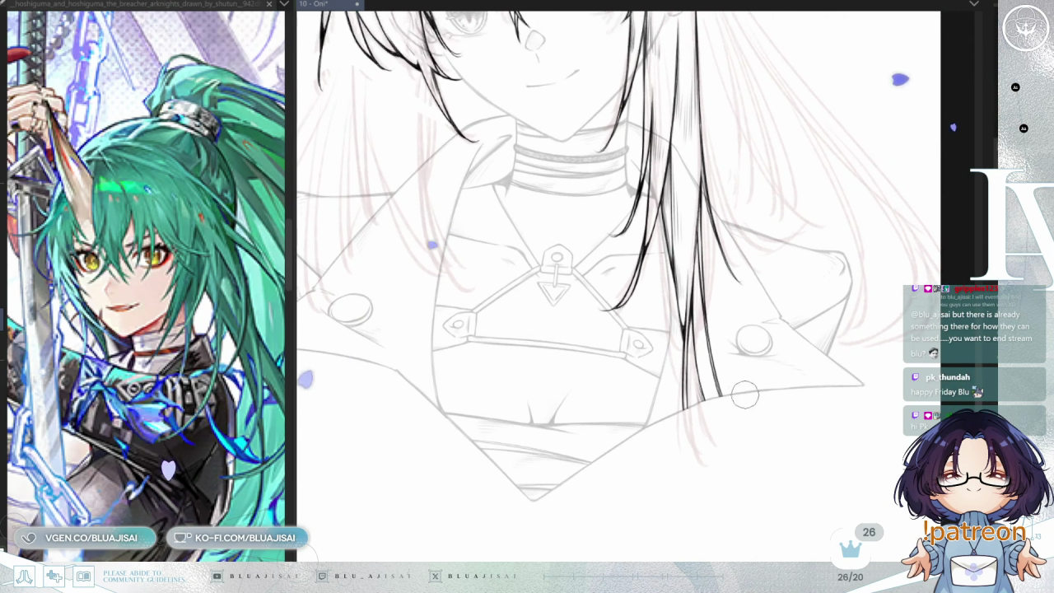
scroll(738, 378, down, 1)
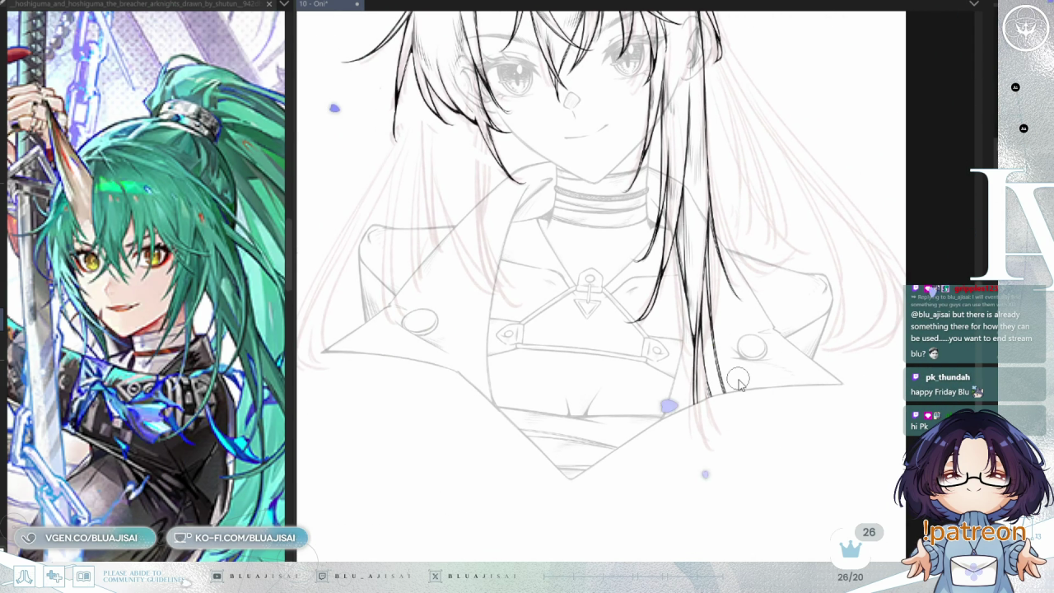
click(737, 380)
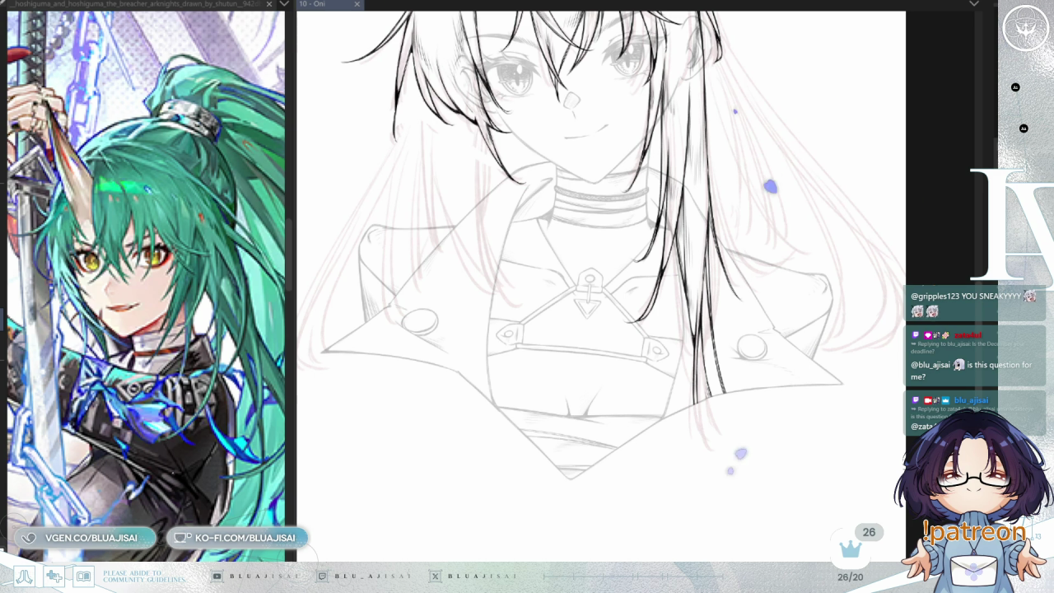
- Zoom in on the right-side hair strands over the chest and collar, then zoom back out
scroll(733, 148, up, 1)
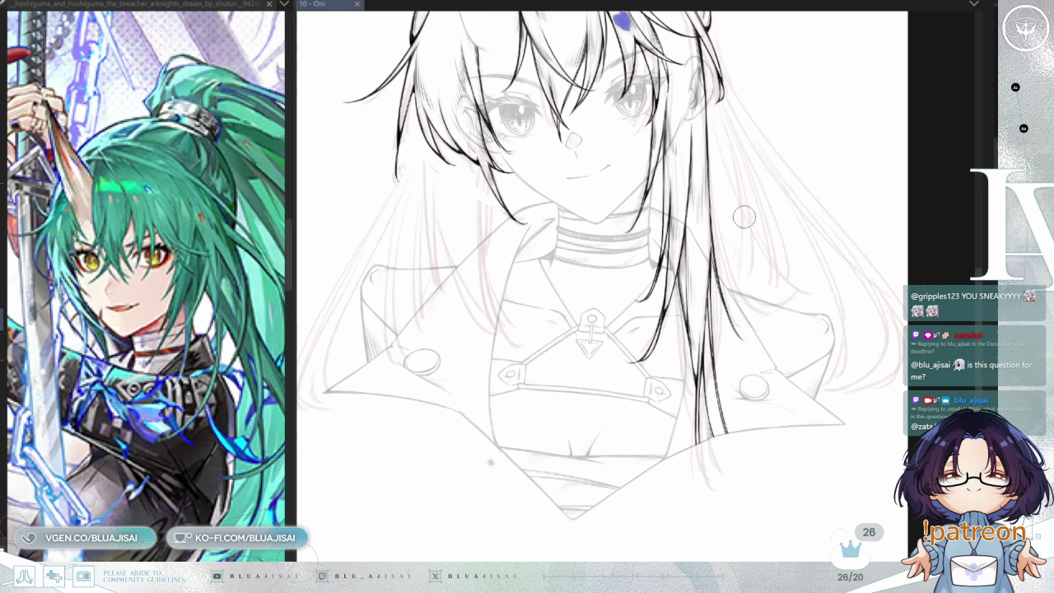
scroll(736, 205, up, 1)
scroll(737, 205, up, 1)
scroll(736, 205, up, 1)
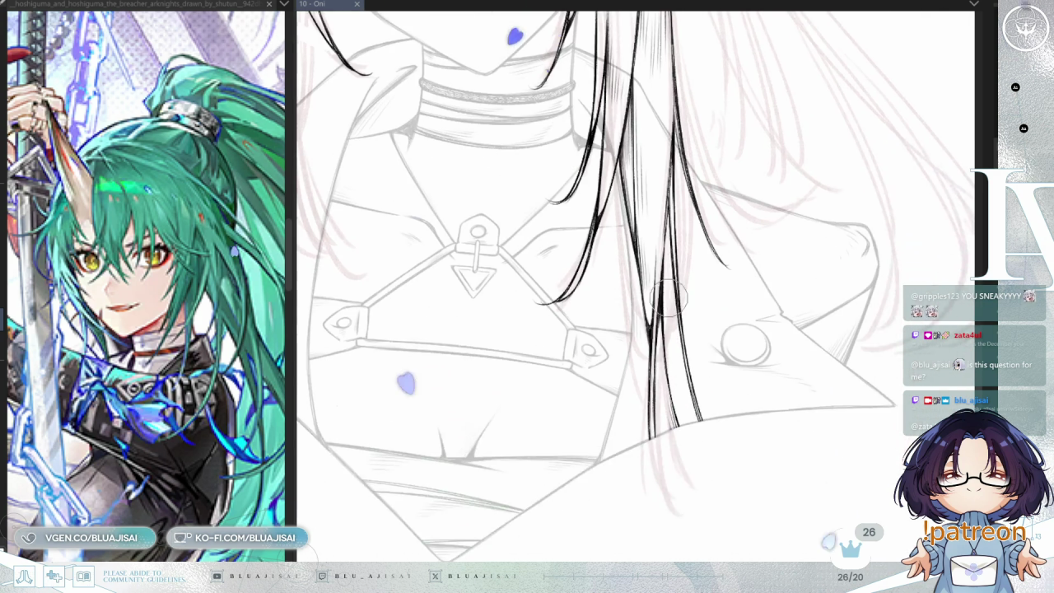
scroll(678, 297, up, 1)
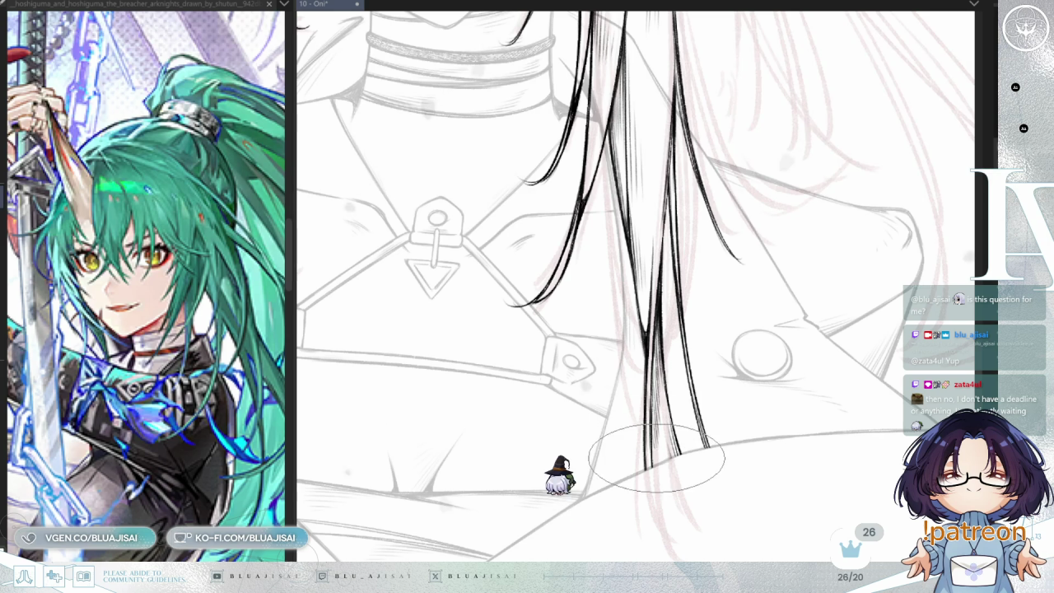
scroll(688, 304, down, 1)
scroll(689, 305, down, 1)
scroll(654, 355, up, 1)
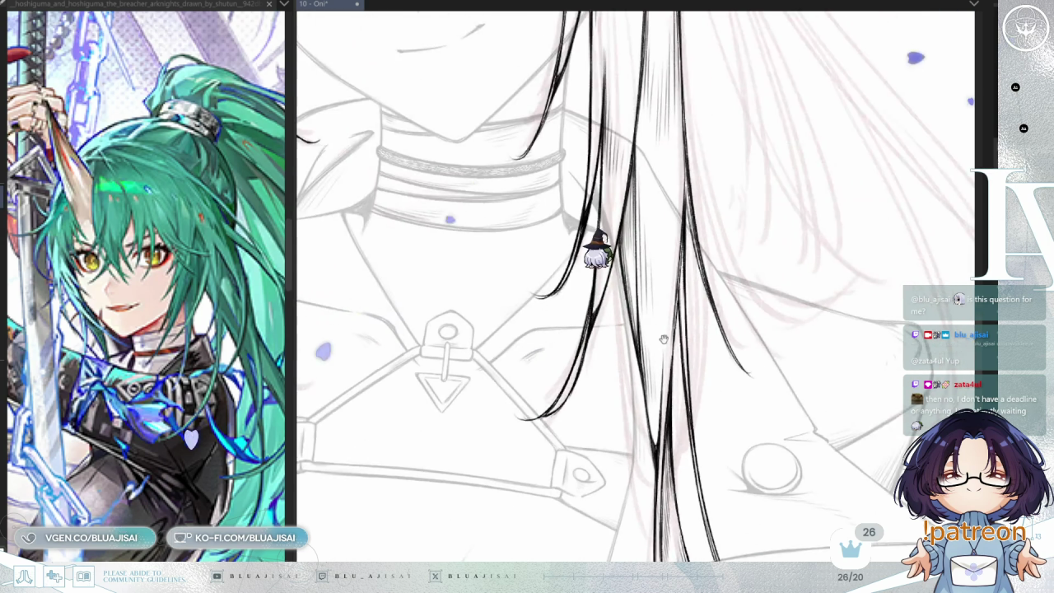
scroll(654, 356, up, 1)
scroll(679, 358, down, 1)
scroll(728, 323, down, 1)
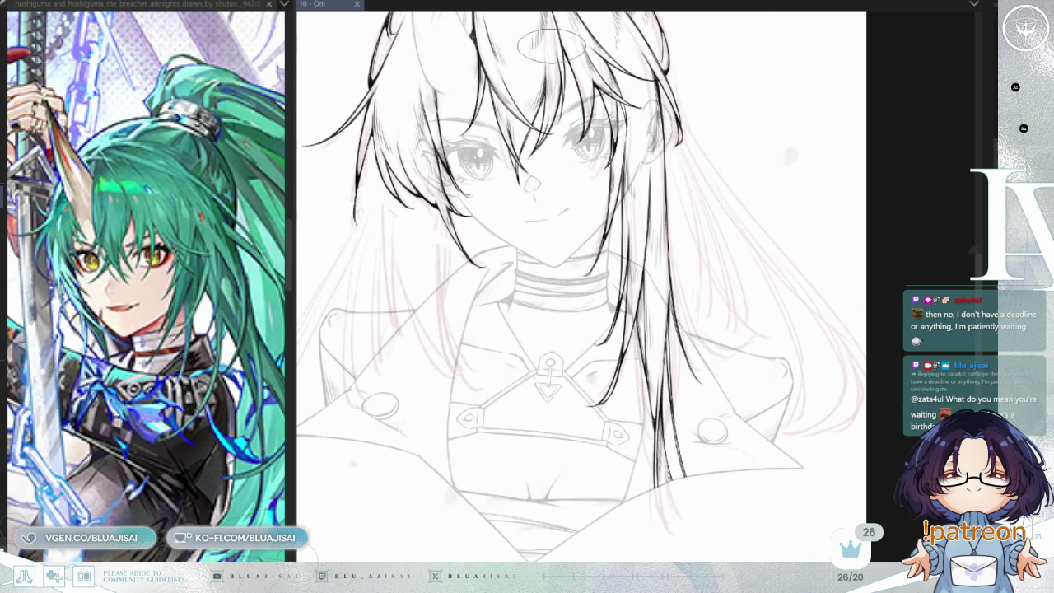
- Zoom into and recenter on the bangs over the face, then zoom back out
scroll(473, 195, up, 3)
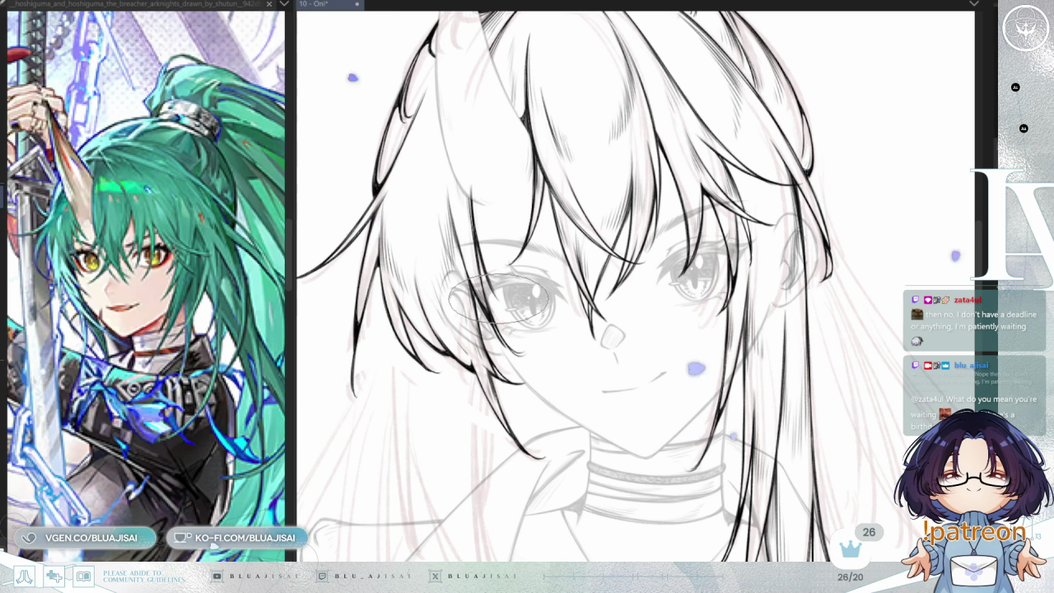
scroll(470, 181, up, 3)
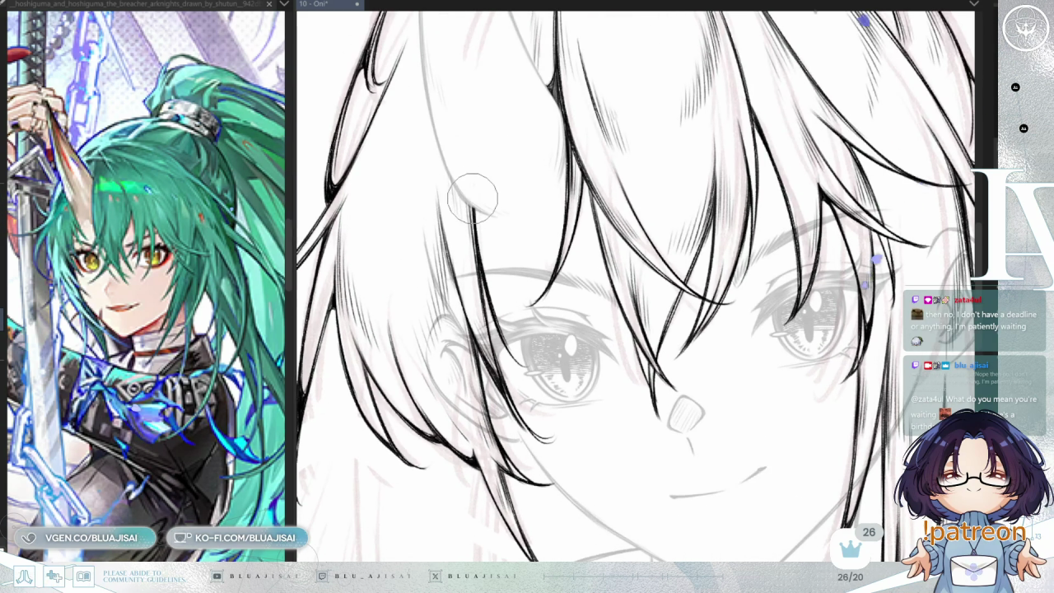
scroll(476, 121, down, 3)
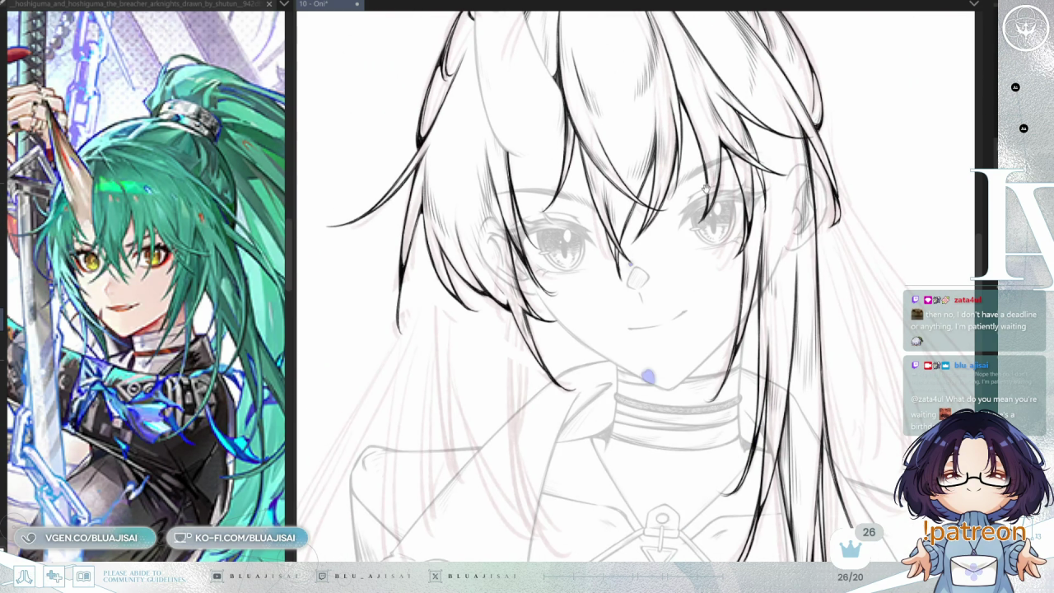
drag(706, 183, 704, 221)
scroll(711, 171, up, 1)
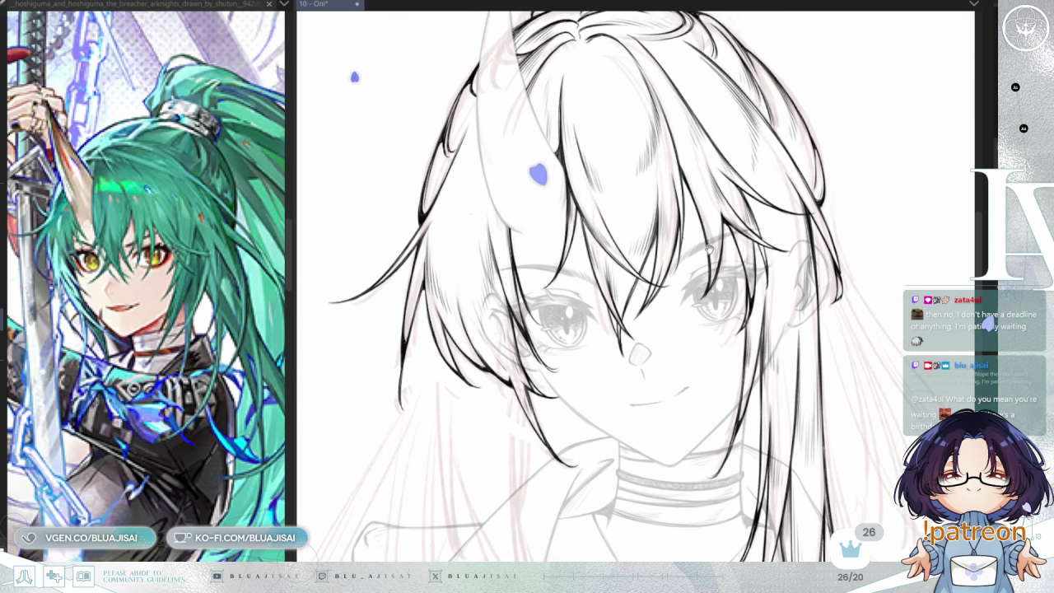
scroll(470, 112, up, 2)
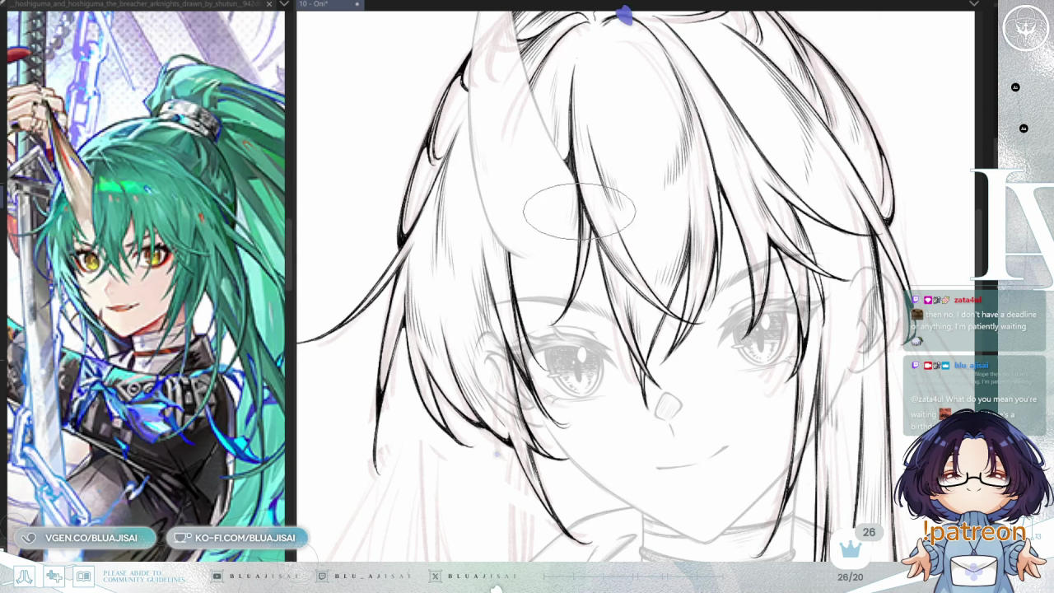
scroll(617, 200, down, 1)
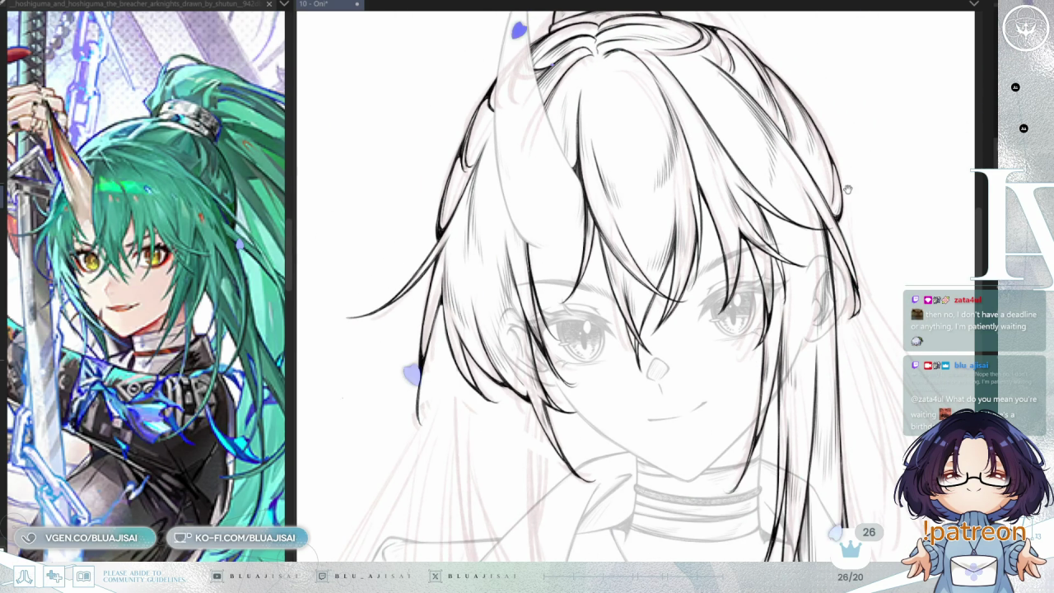
scroll(828, 196, up, 1)
scroll(816, 181, up, 1)
scroll(667, 229, up, 2)
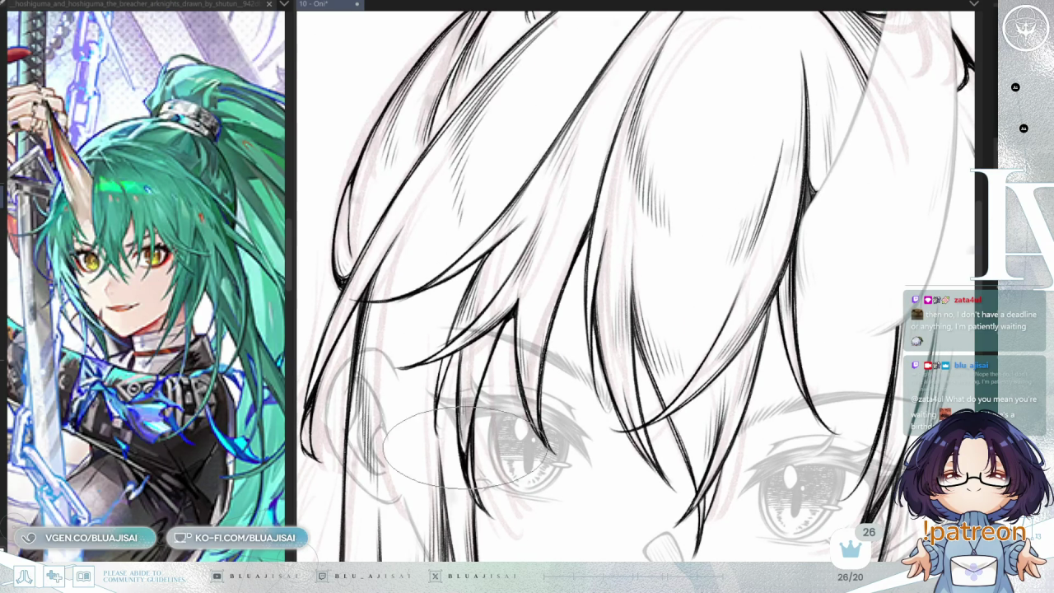
scroll(471, 411, down, 1)
scroll(471, 411, down, 1)
scroll(471, 412, down, 1)
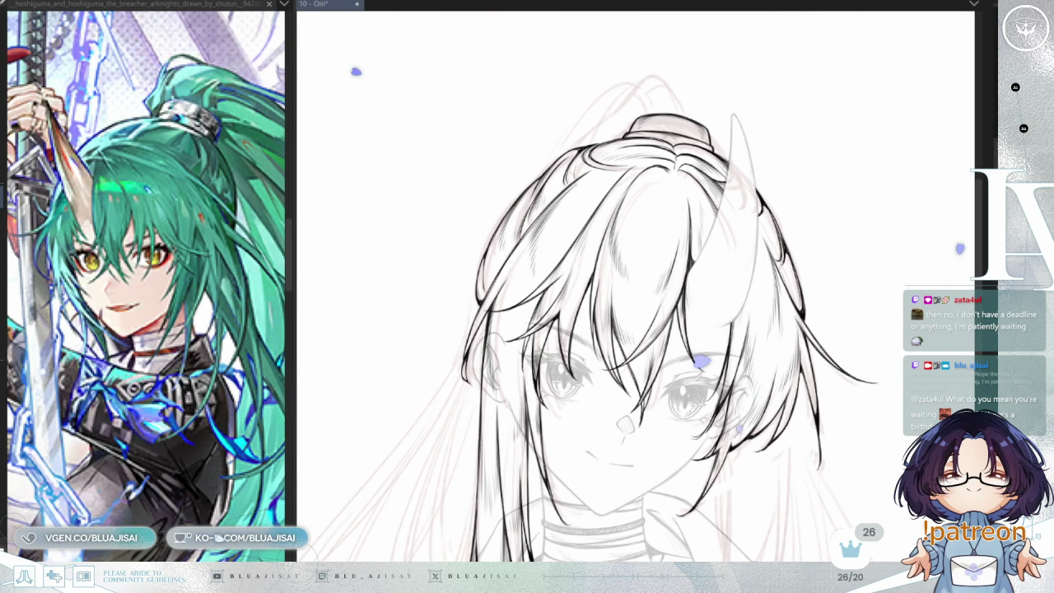
- Flip and slightly rotate the canvas view repeatedly to check the ponytail shape above the hair tie
key(h)
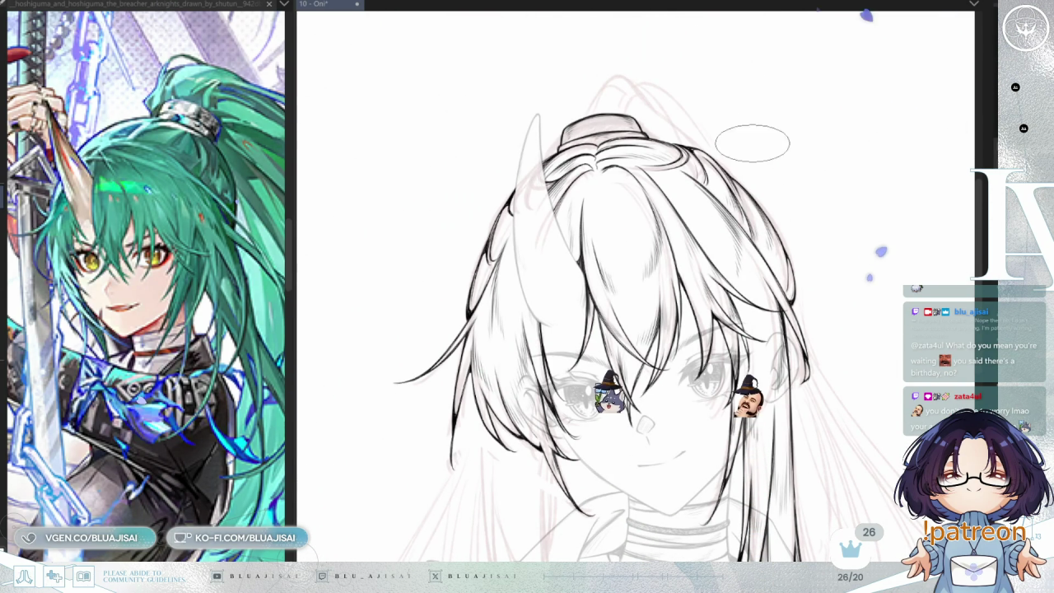
scroll(751, 112, down, 1)
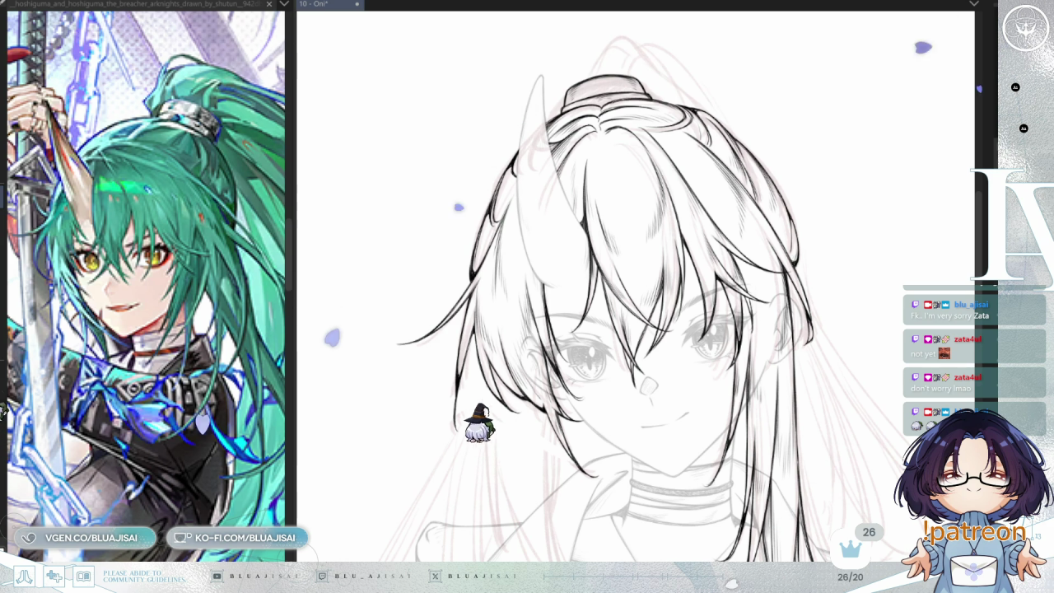
key(minus)
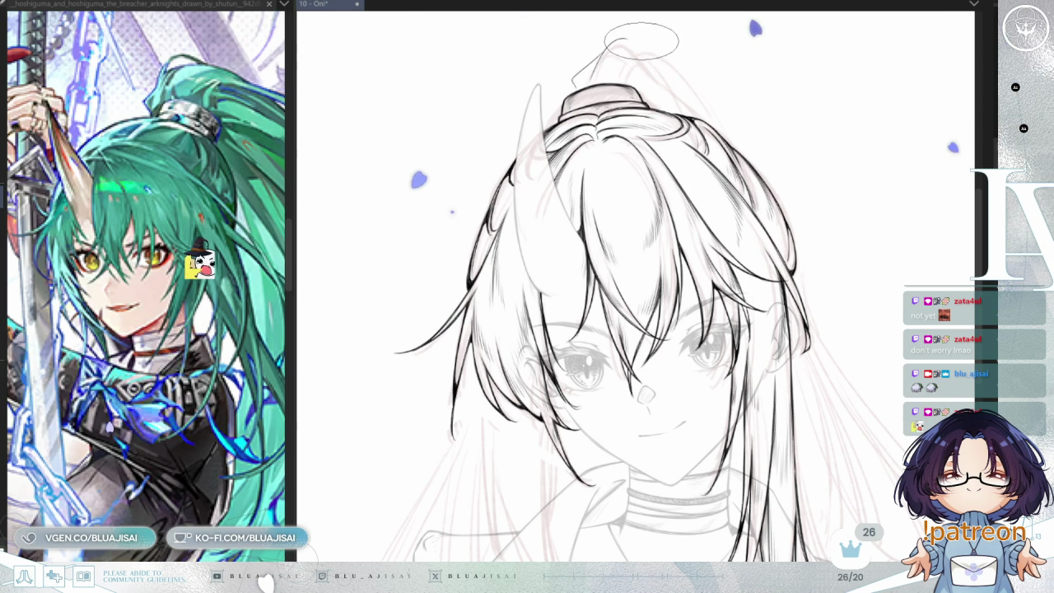
key(h)
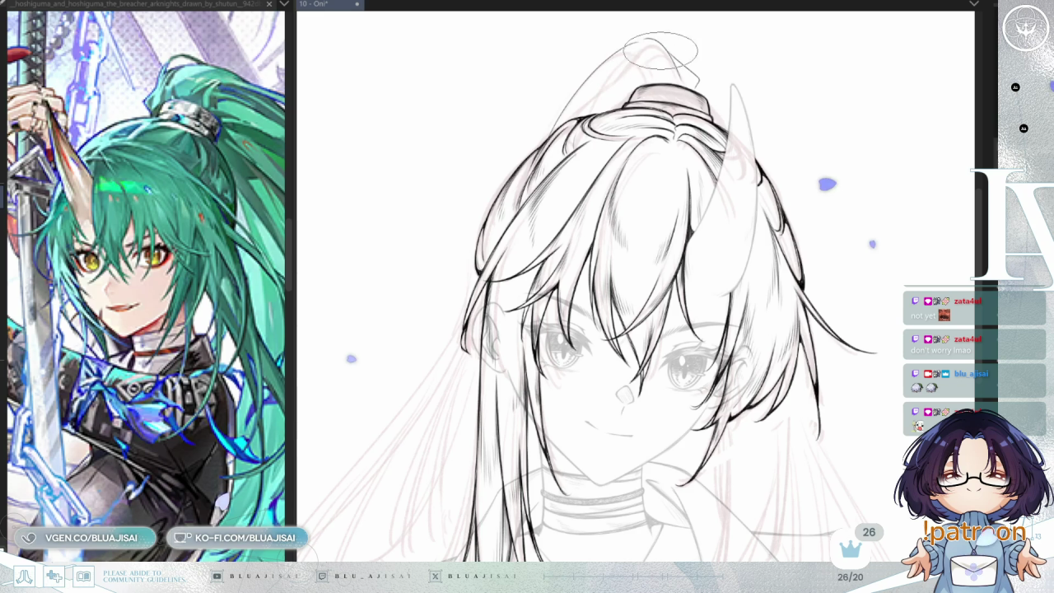
key(h)
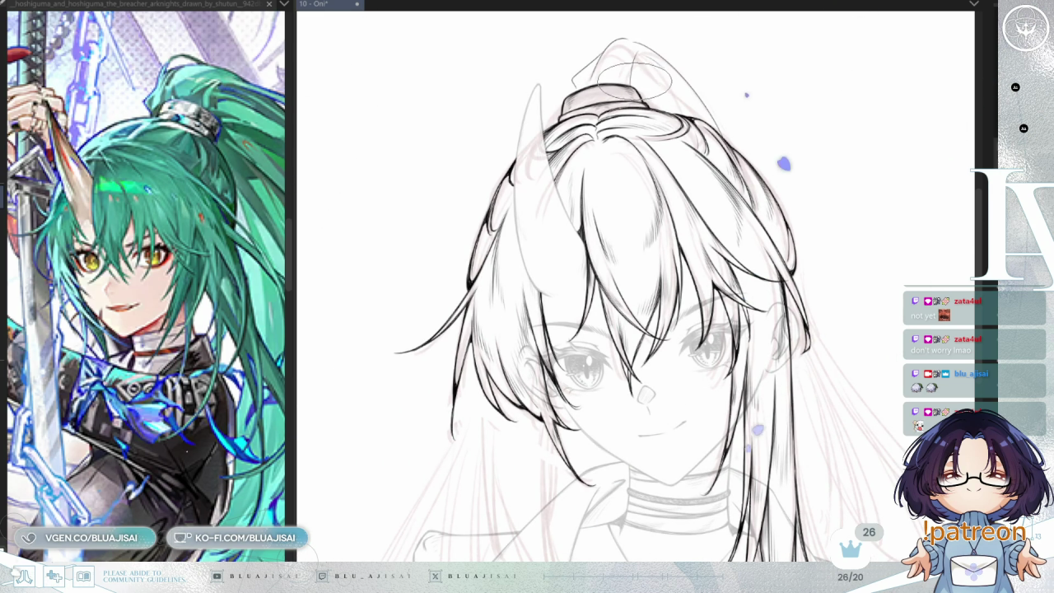
key(h)
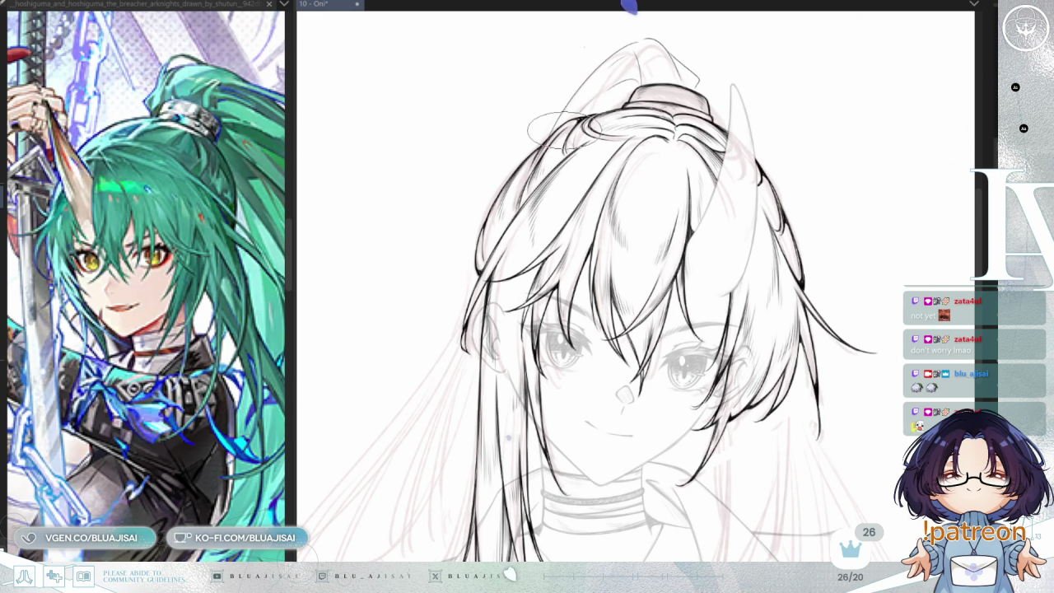